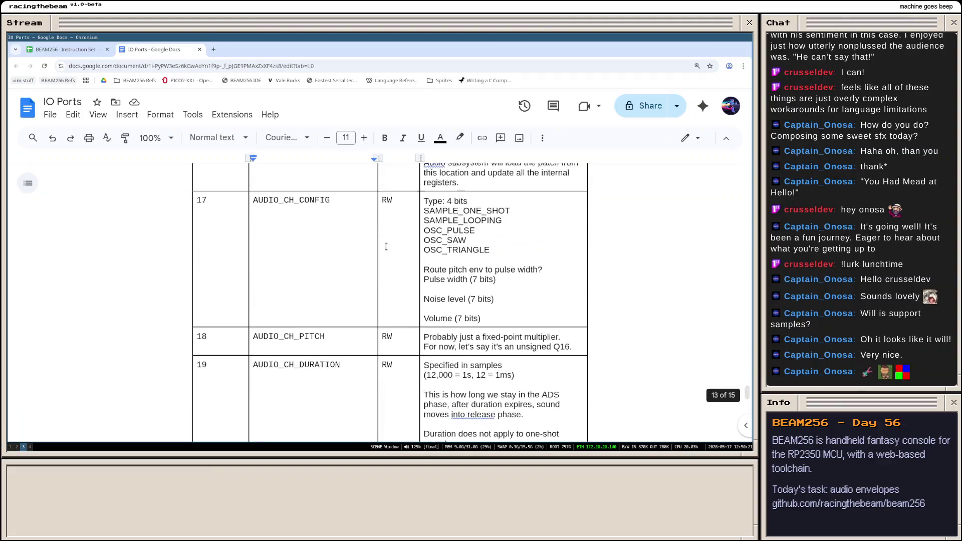
scroll(377, 263, "up", 4)
scroll(422, 216, "up", 4)
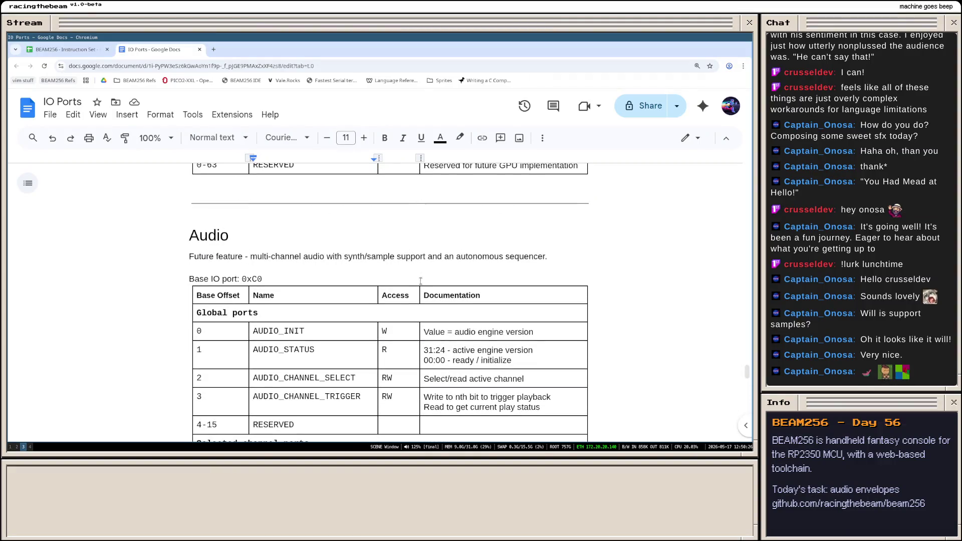
- Drag the Audio ports table's border to narrow its overall width
left_click_drag(421, 301, 380, 296)
scroll(384, 295, "down", 5)
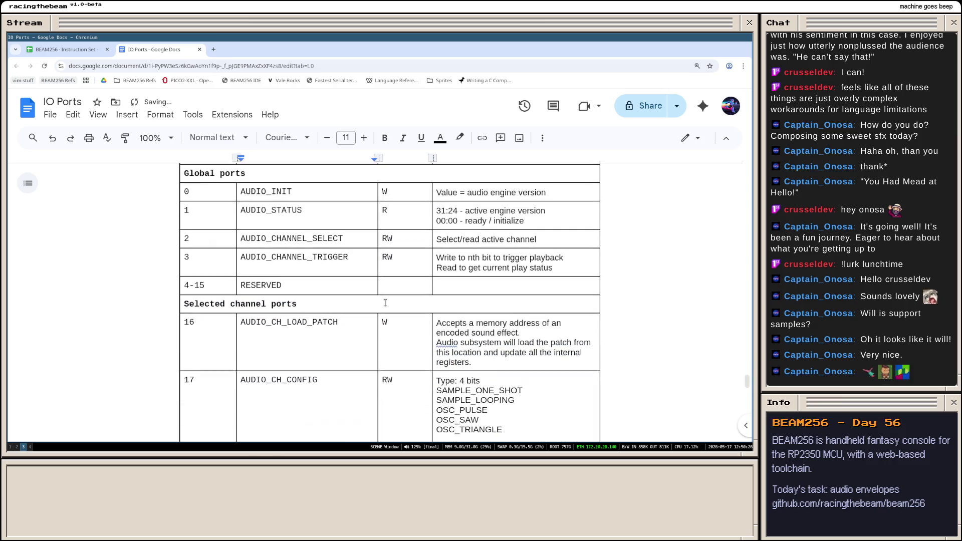
scroll(387, 308, "down", 5)
scroll(390, 319, "down", 5)
scroll(394, 323, "down", 3)
scroll(393, 323, "up", 5)
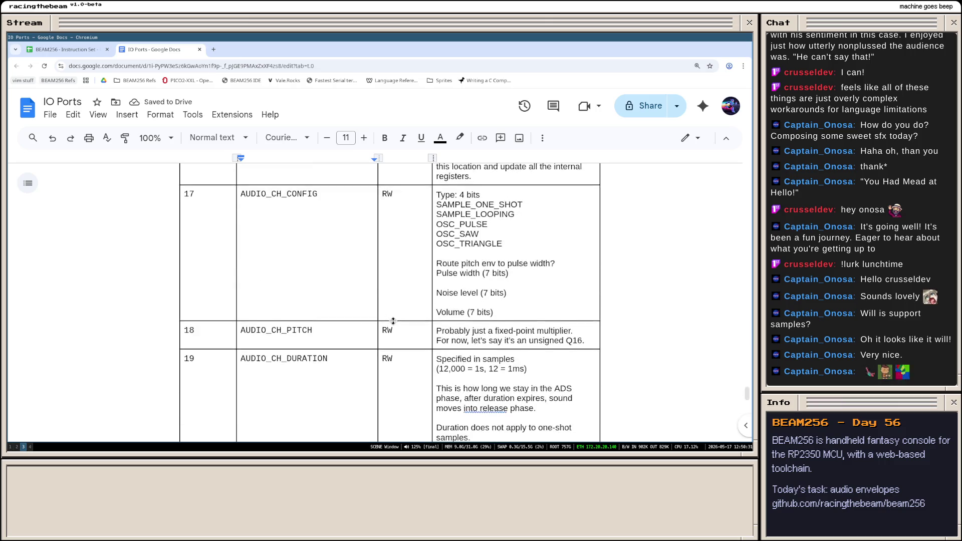
scroll(393, 325, "up", 5)
scroll(476, 277, "down", 2)
scroll(476, 277, "up", 3)
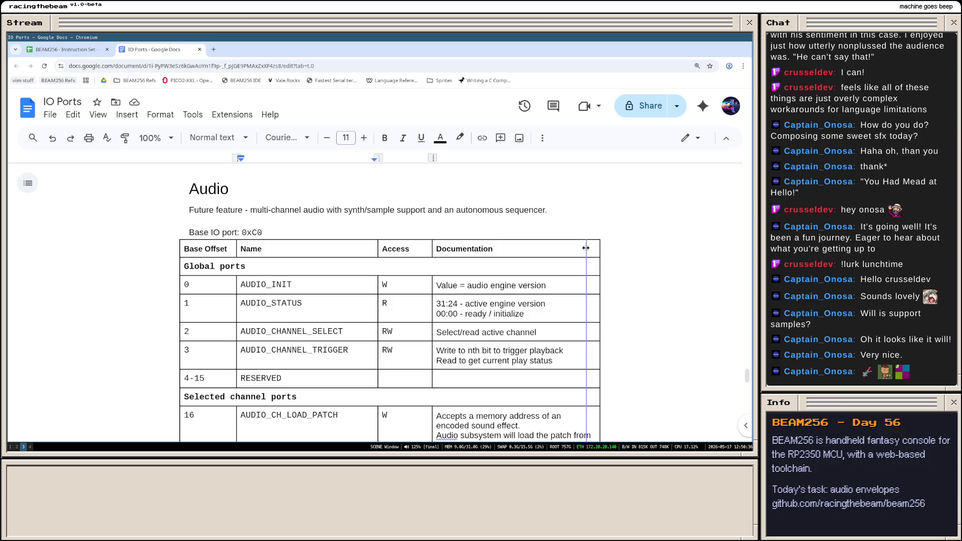
left_click_drag(600, 248, 587, 249)
scroll(592, 248, "up", 3)
scroll(592, 248, "down", 3)
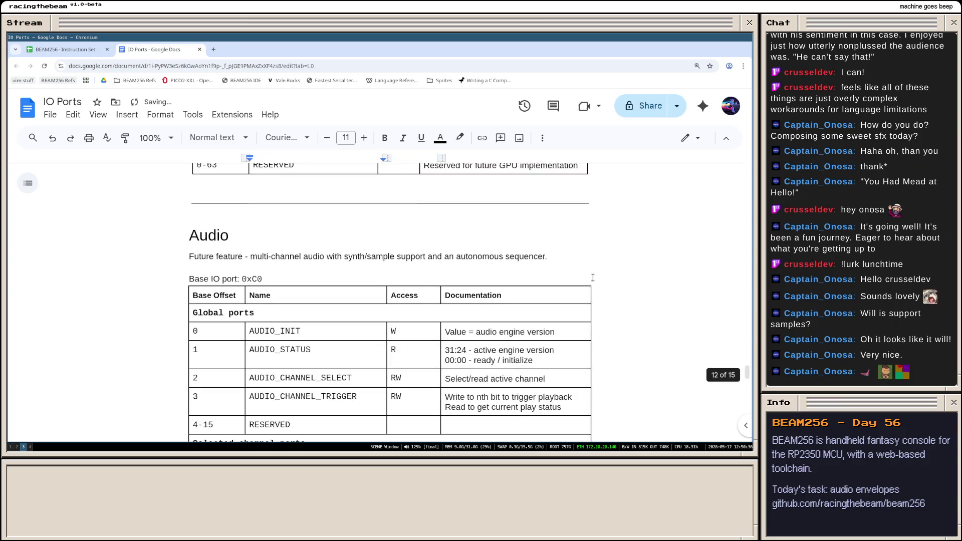
left_click_drag(590, 293, 586, 293)
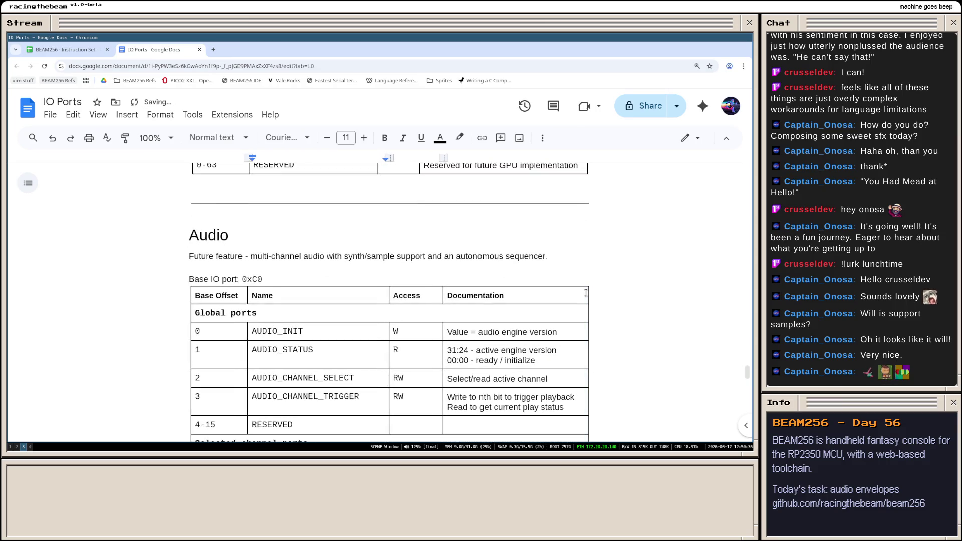
scroll(526, 300, "down", 5)
scroll(489, 301, "down", 5)
scroll(457, 299, "down", 5)
scroll(457, 300, "up", 5)
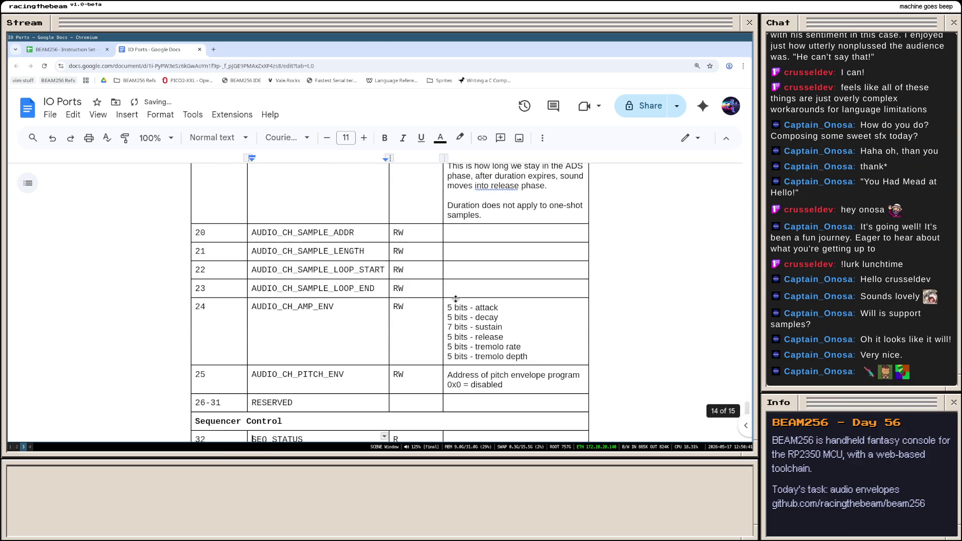
scroll(421, 293, "up", 5)
scroll(384, 287, "up", 3)
scroll(365, 271, "up", 3)
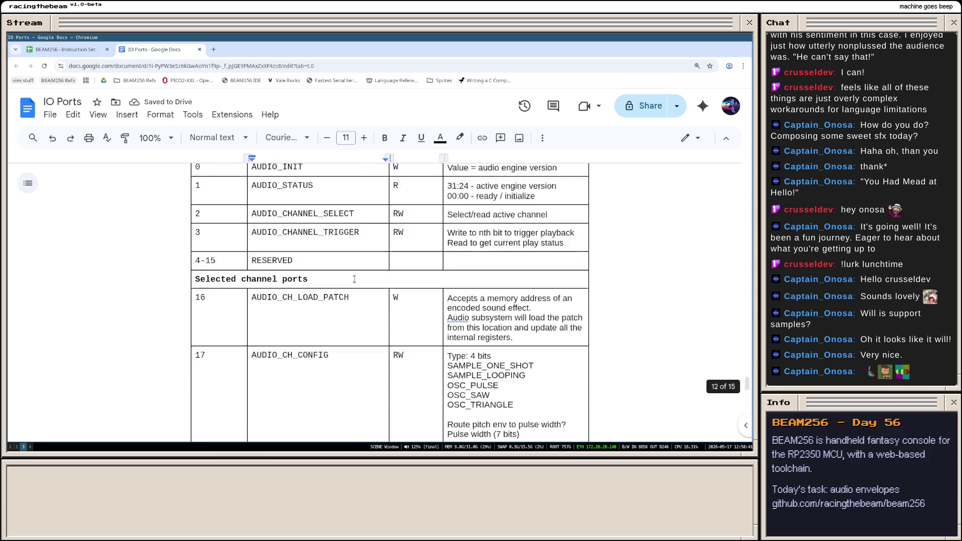
scroll(342, 272, "up", 3)
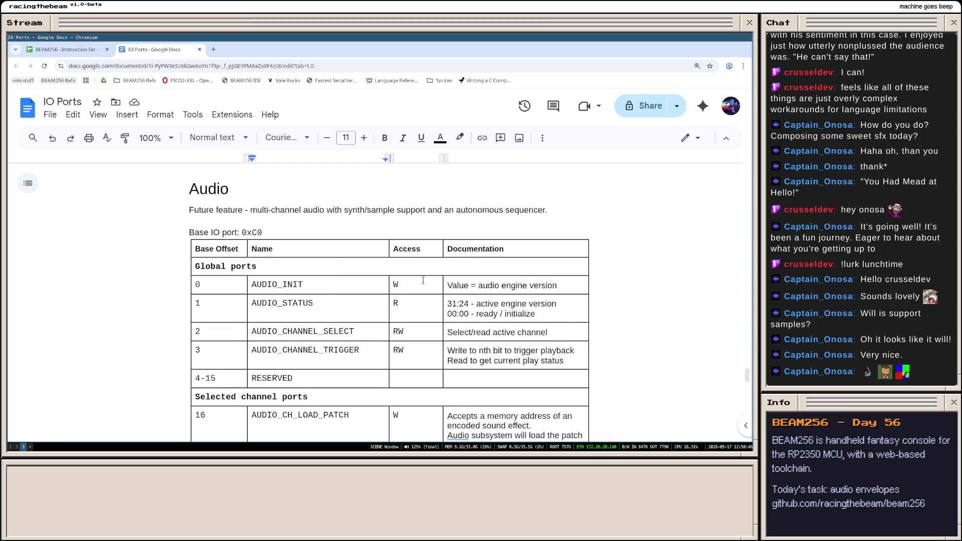
- Append the note that AUDIO_INIT exists to iterate on audio engine versions and preserve backwards compatibility
left_click(556, 286)
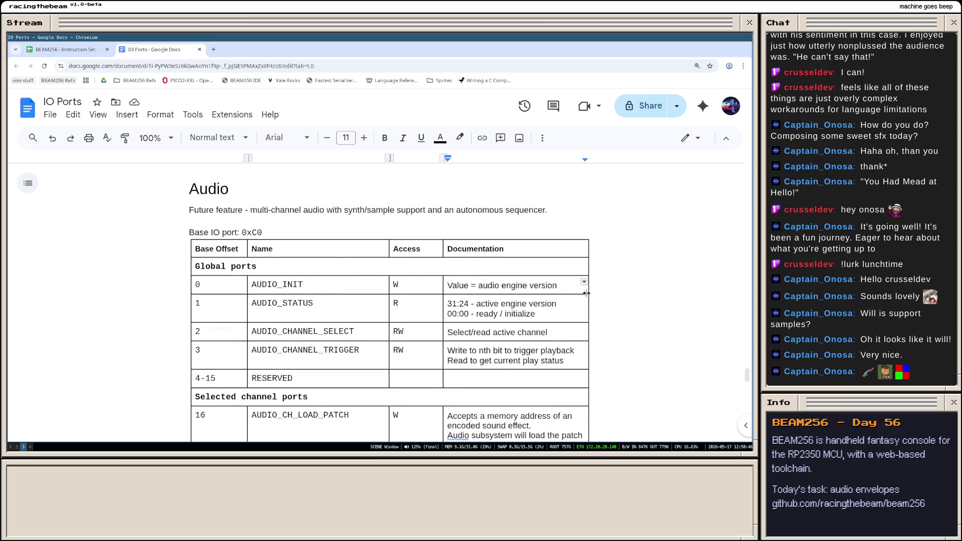
key("Return")
type("This is")
key("BackSpace")
key("BackSpace")
key("BackSpace")
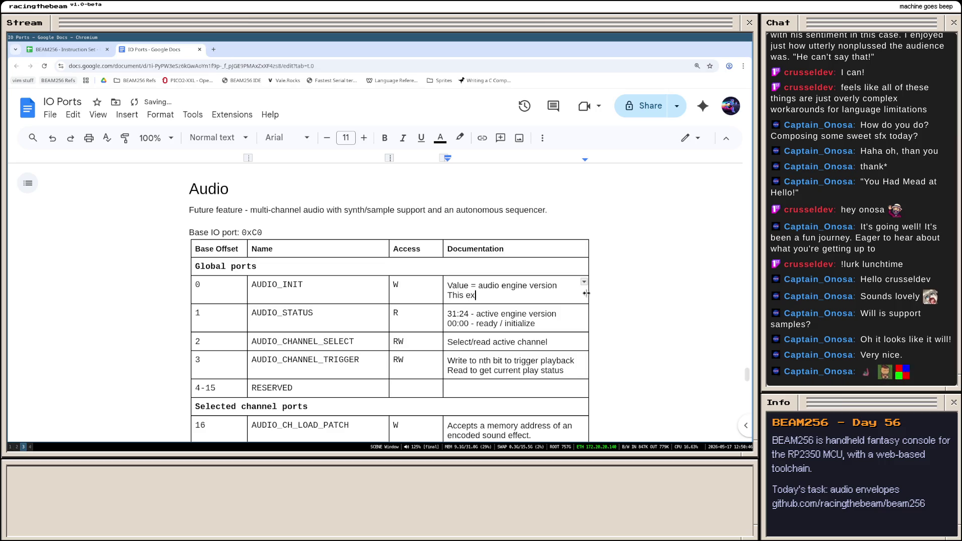
type("exists ")
type("so that")
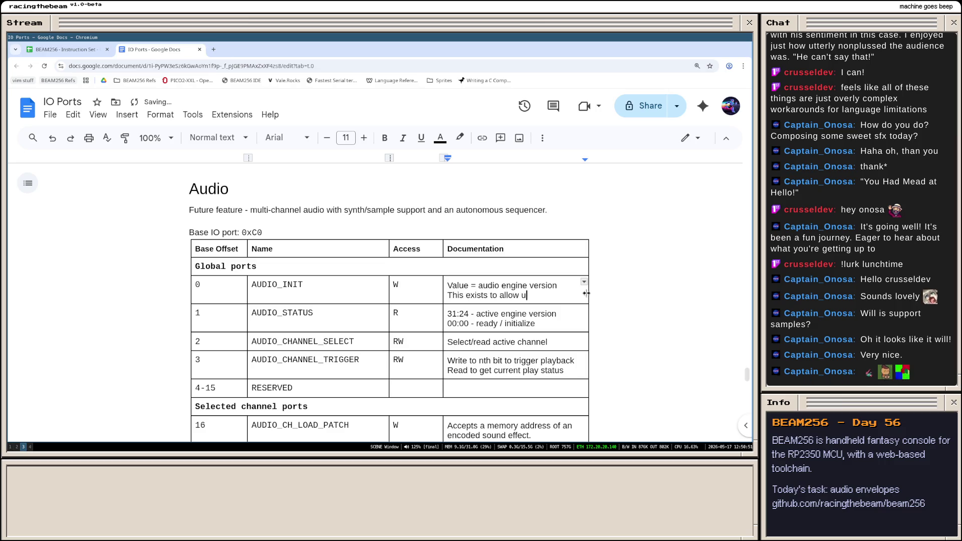
key("BackSpace")
key("BackSpace")
key("BackSpace")
type("t")
key("BackSpace")
type("so we can ")
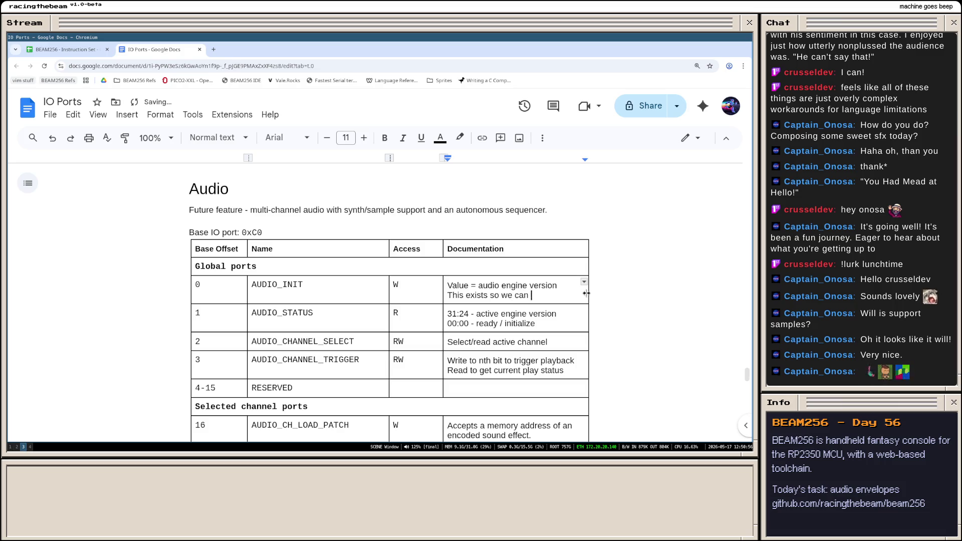
type("iterate")
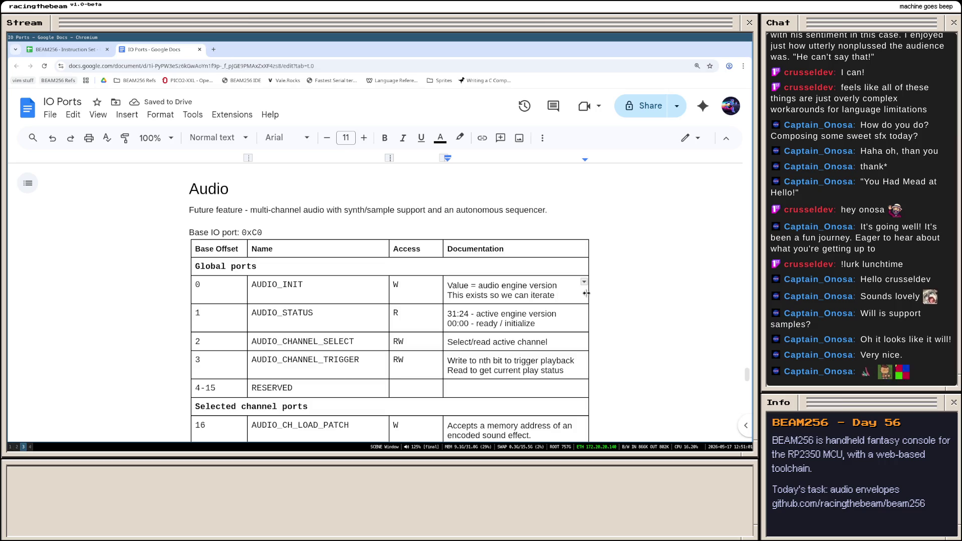
type(" on audio engine ver")
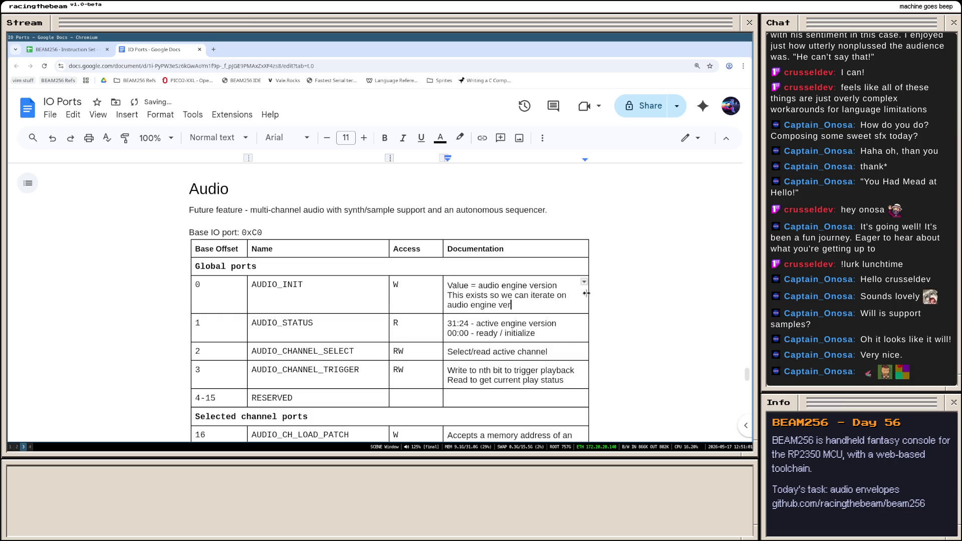
type("sions and preserver")
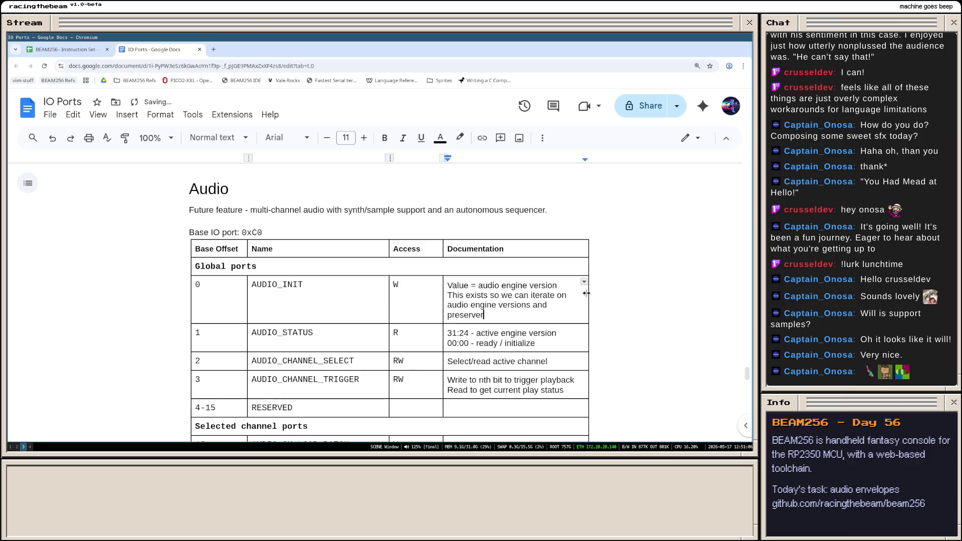
key("BackSpace")
type("backwards")
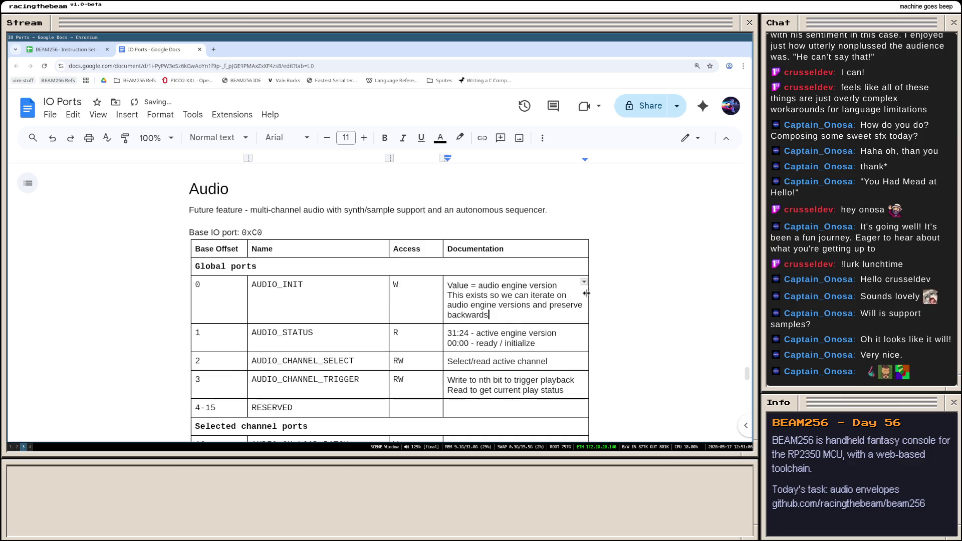
type(" compatibility")
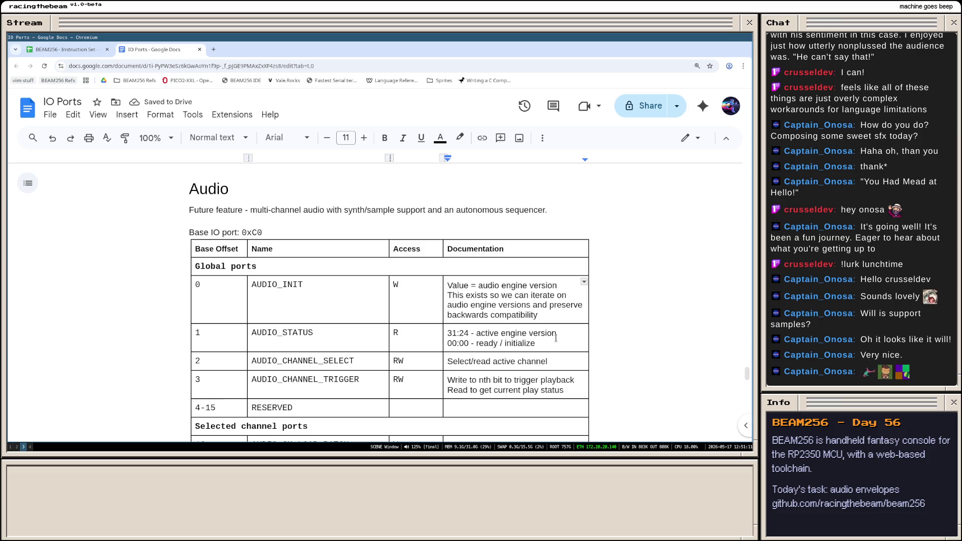
left_click_drag(563, 343, 443, 333)
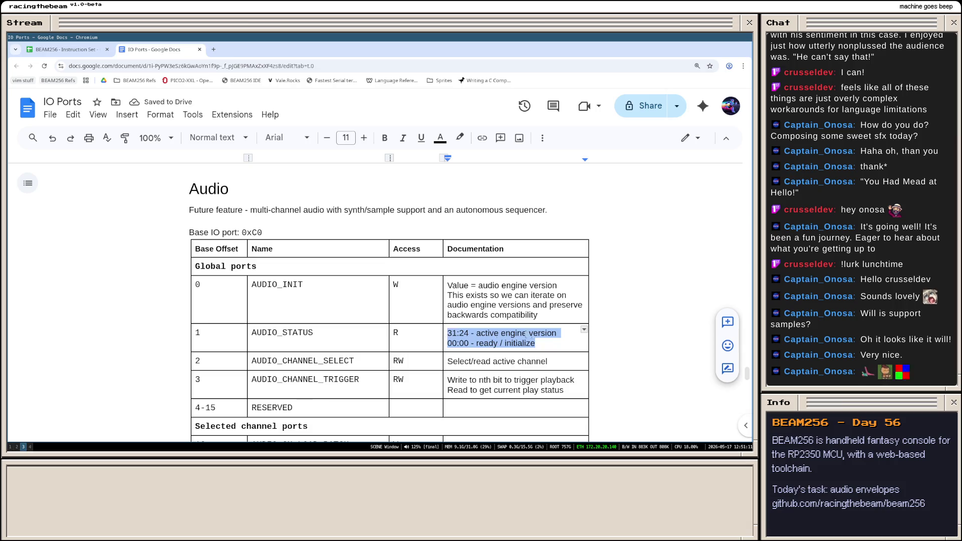
- Shorten CHANNEL to CH, giving AUDIO_CH_SELECT and AUDIO_CH_TRIGGER
left_click(452, 337)
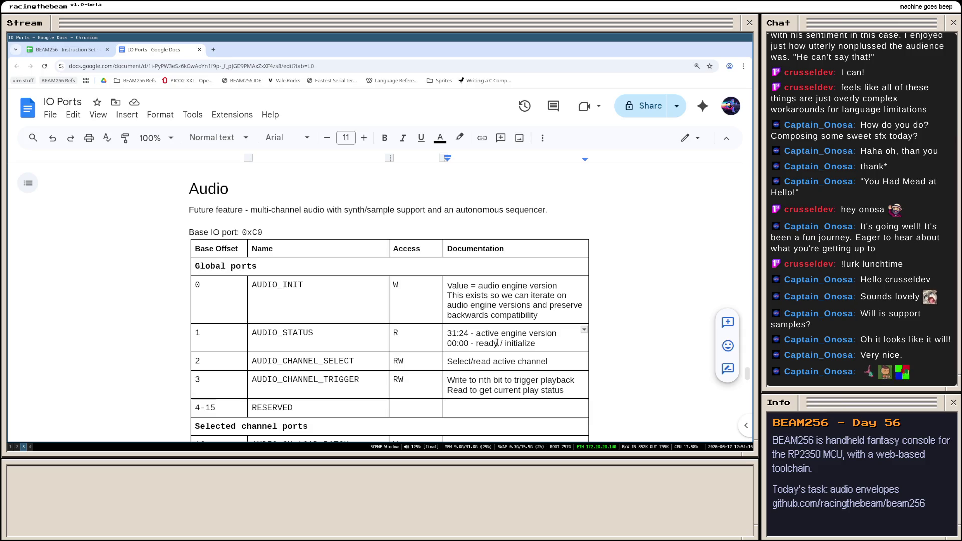
scroll(432, 353, "down", 1)
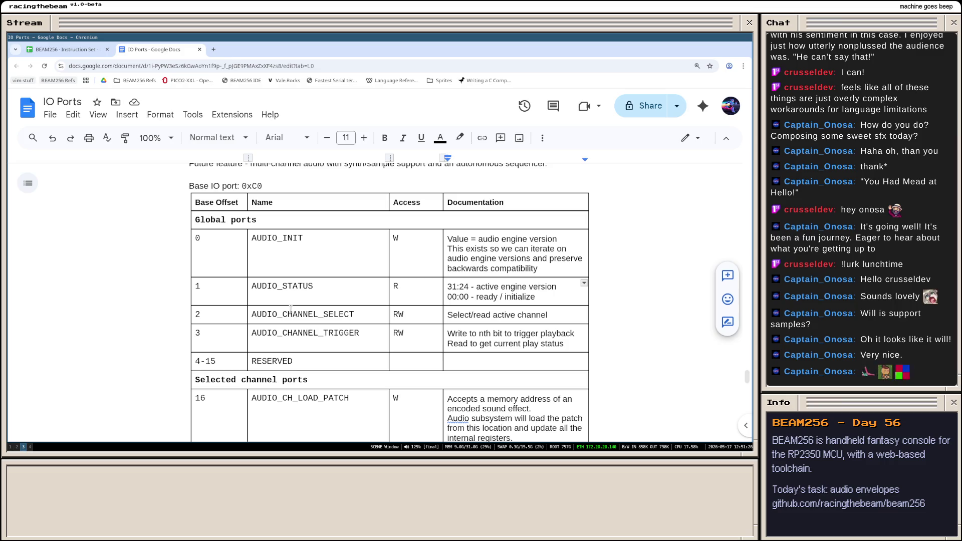
left_click(309, 314)
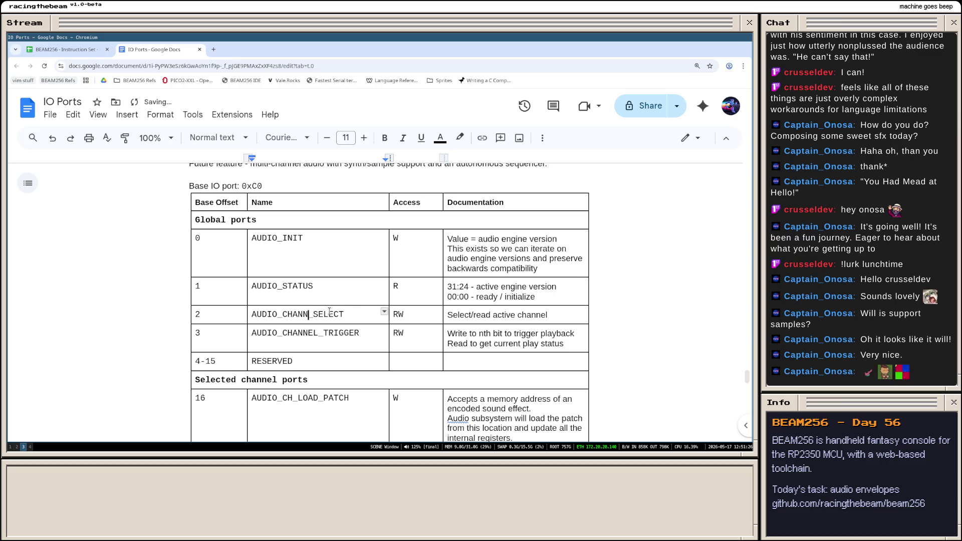
key("BackSpace")
key("BackSpace")
key("BackSpace")
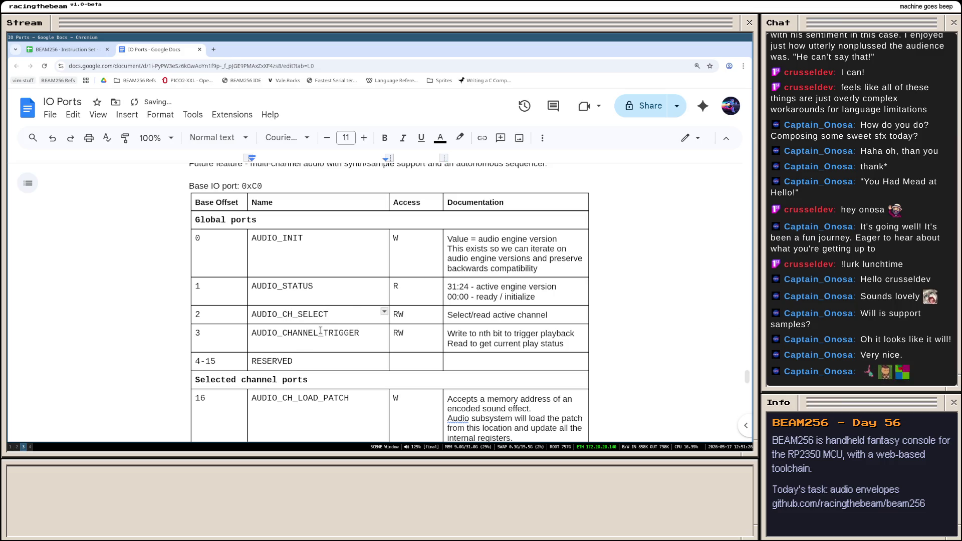
left_click(321, 332)
key("BackSpace")
key("BackSpace")
key("BackSpace")
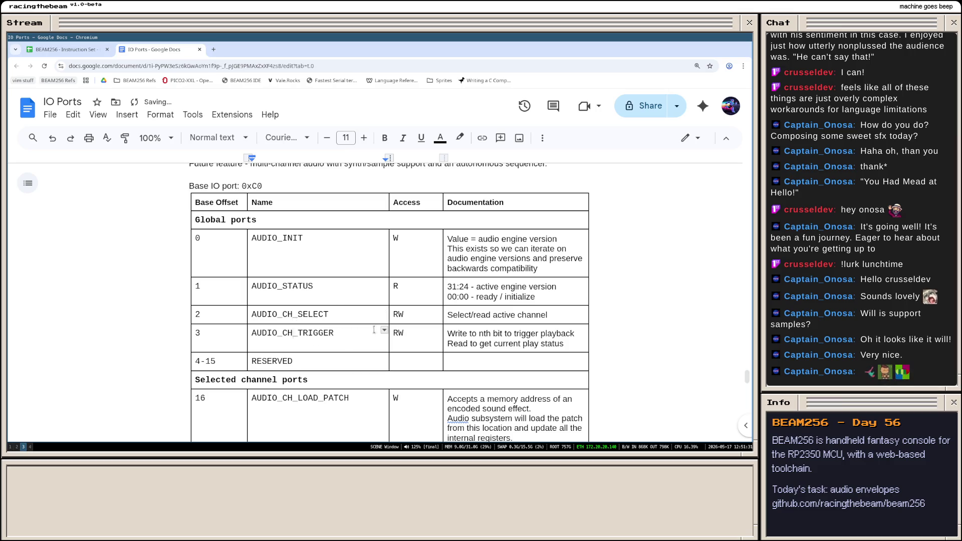
left_click(337, 314)
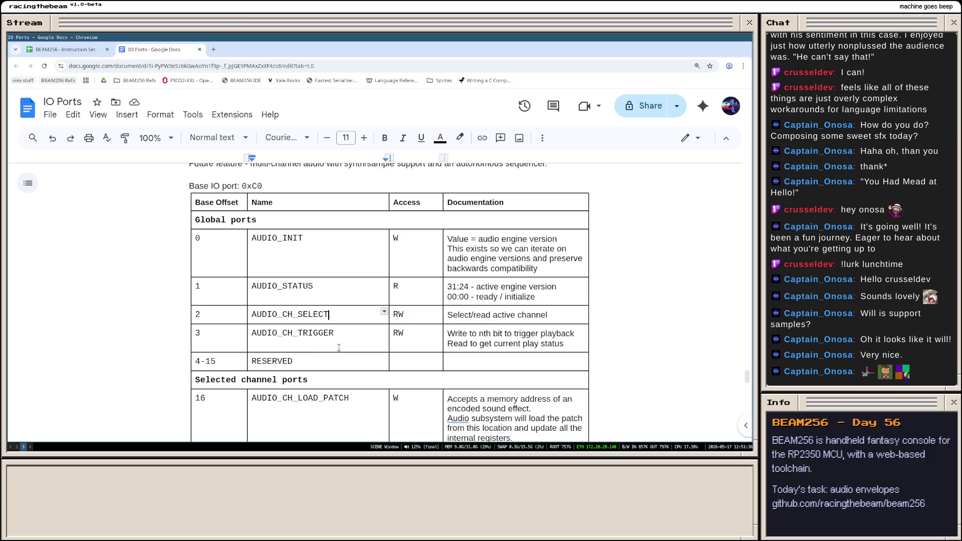
scroll(355, 346, "down", 3)
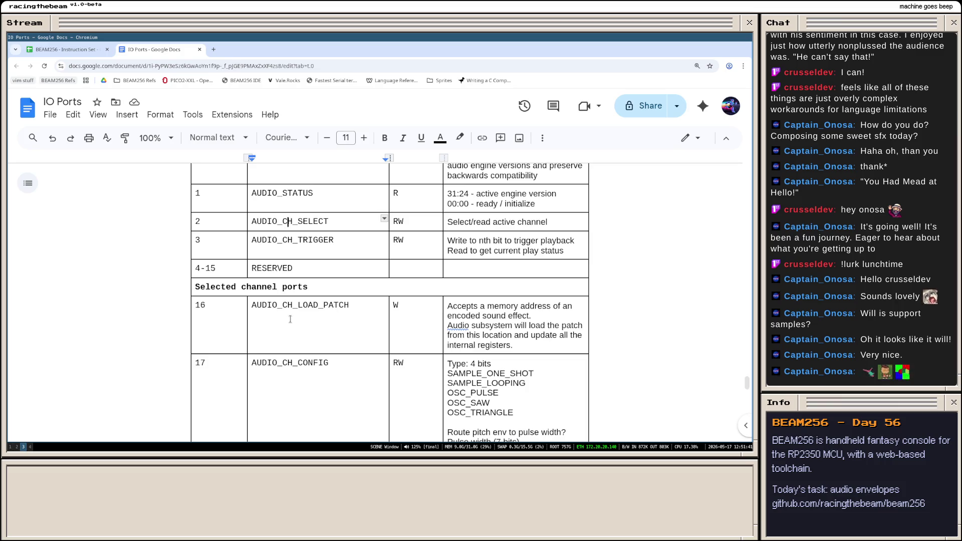
scroll(267, 260, "down", 5)
scroll(268, 259, "down", 3)
scroll(300, 301, "up", 8)
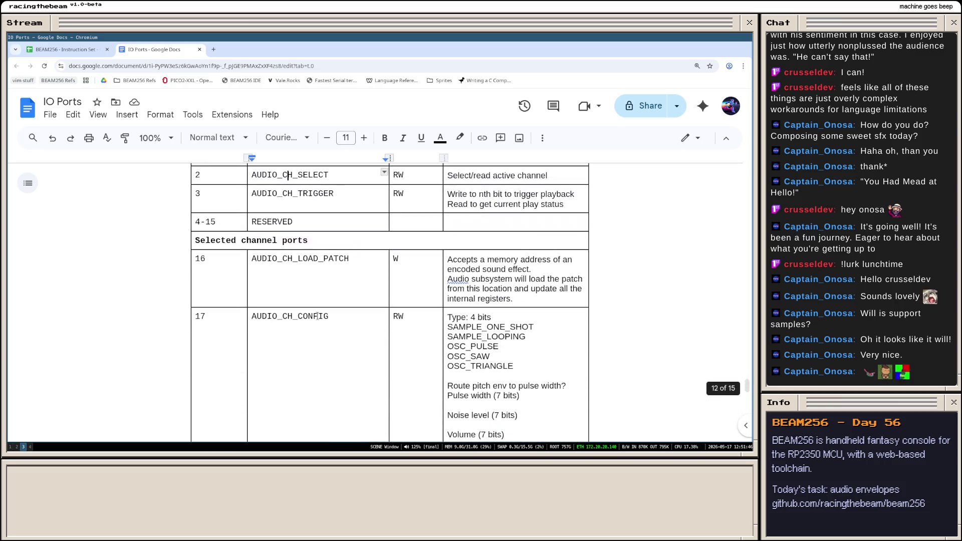
scroll(316, 315, "up", 4)
scroll(316, 317, "down", 2)
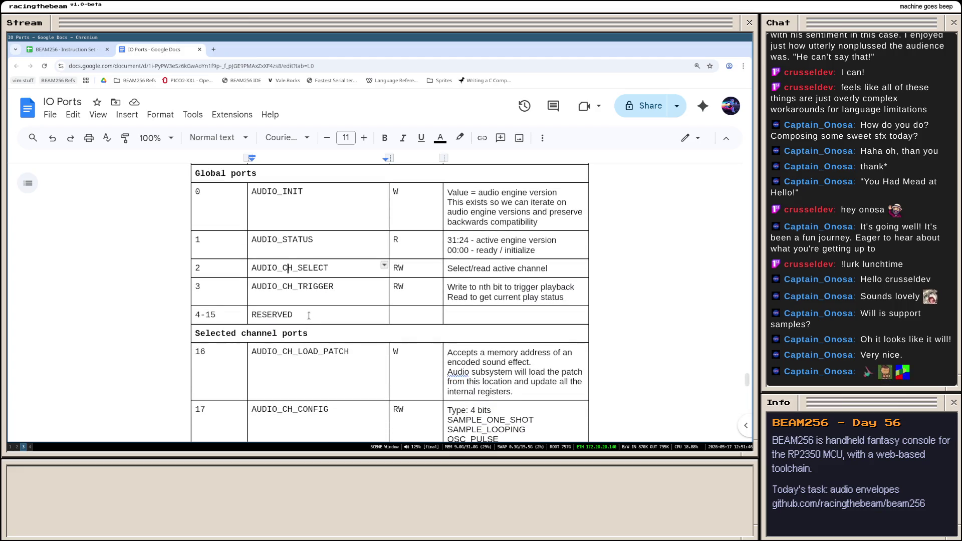
scroll(306, 311, "down", 3)
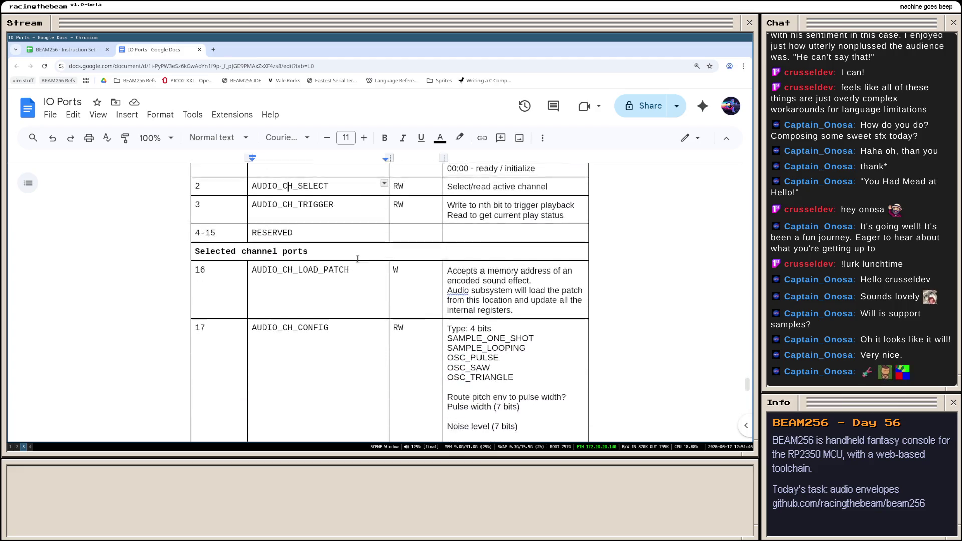
scroll(305, 311, "up", 1)
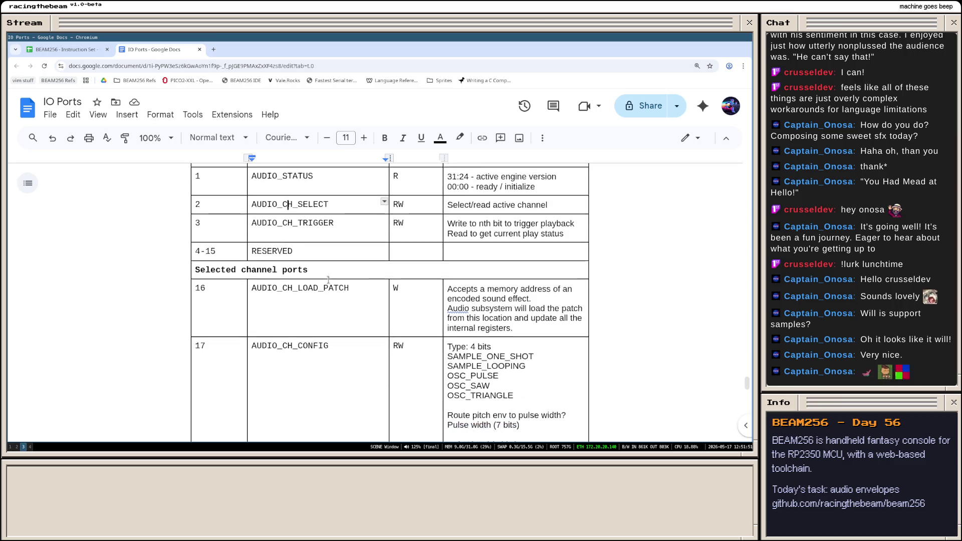
scroll(342, 274, "down", 3)
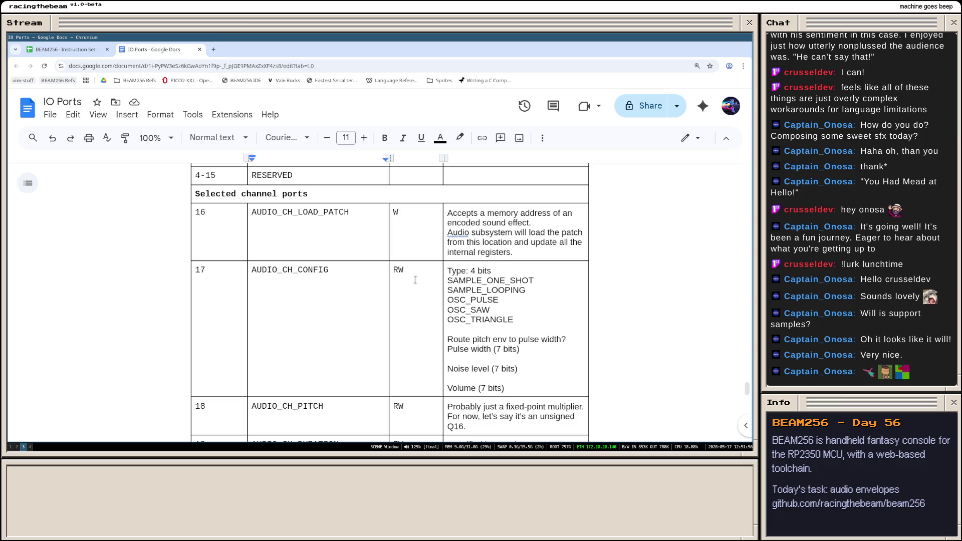
scroll(483, 279, "down", 2)
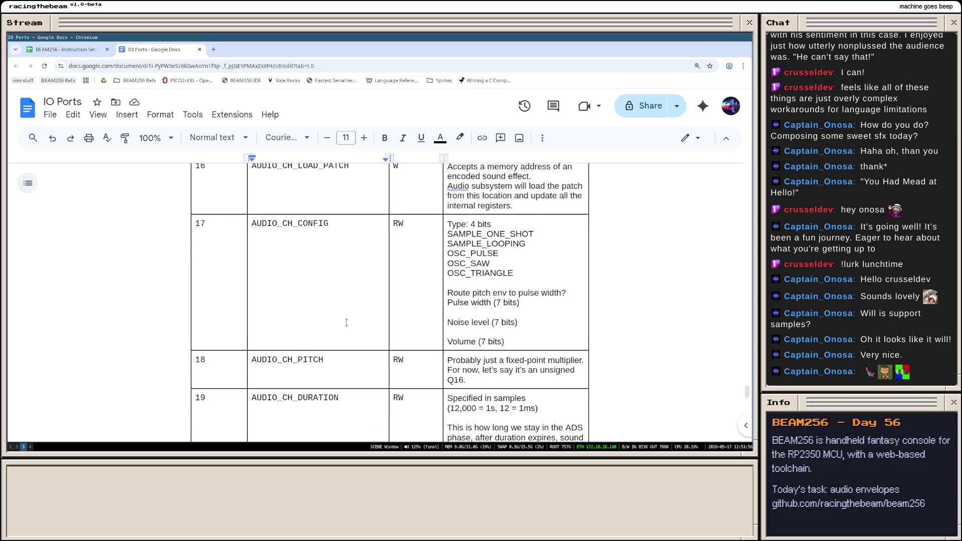
scroll(347, 323, "down", 3)
scroll(346, 324, "down", 3)
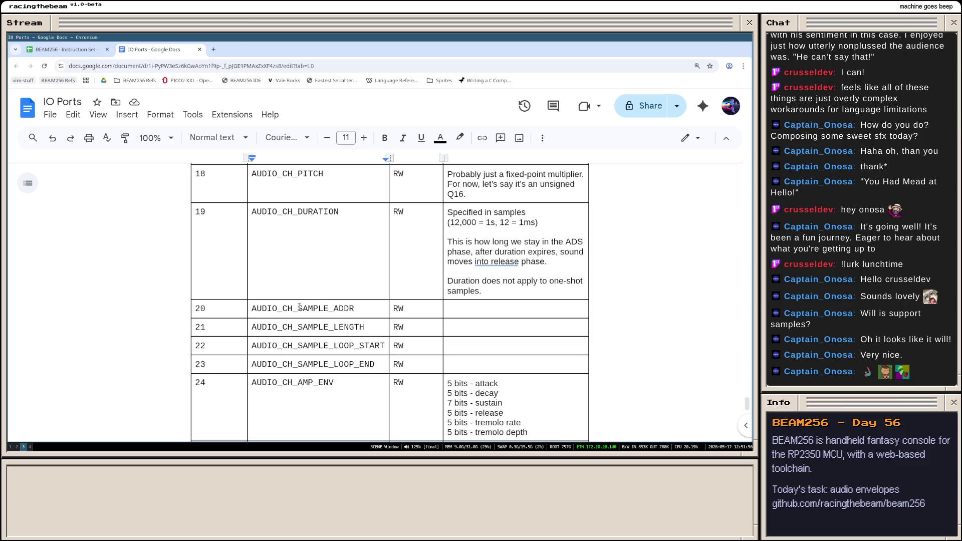
scroll(354, 310, "down", 3)
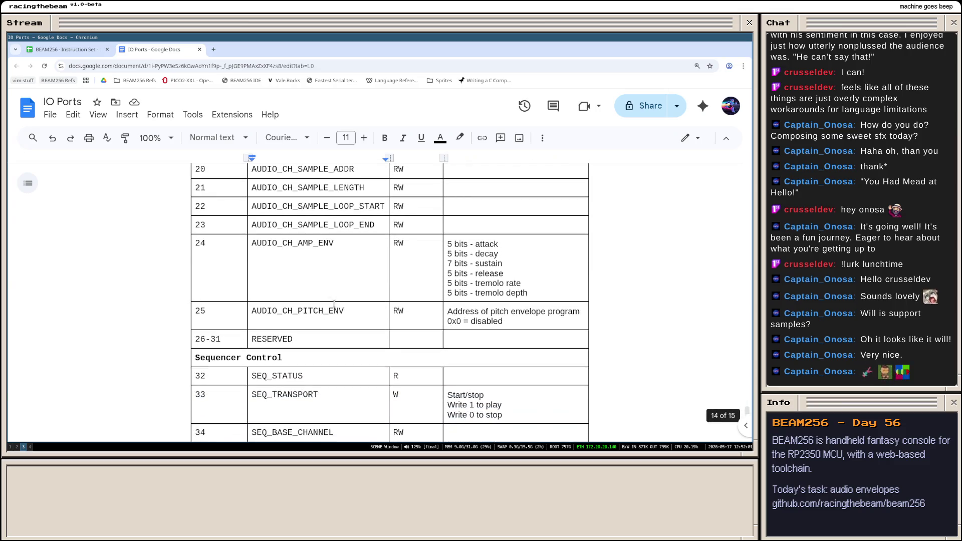
scroll(352, 301, "down", 2)
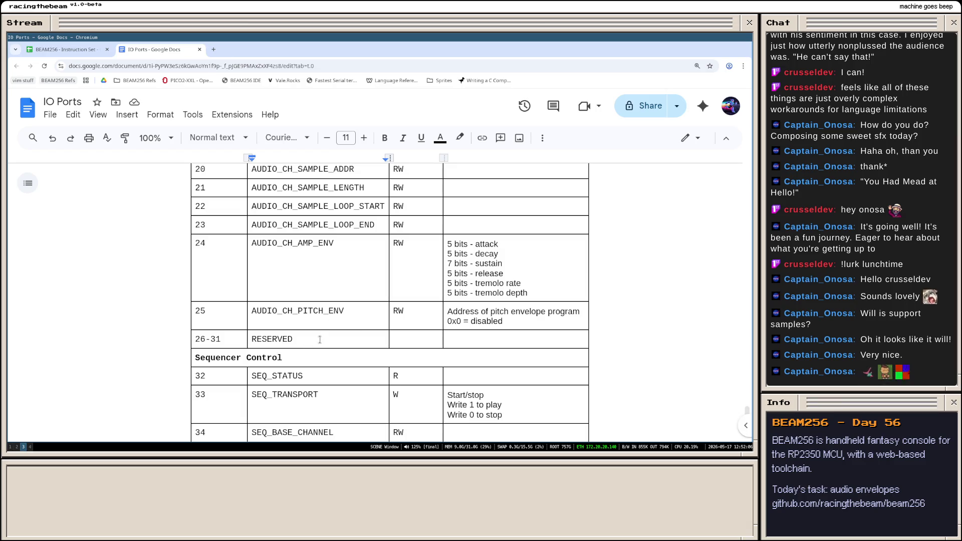
key("super+2")
scroll(263, 278, "up", 3)
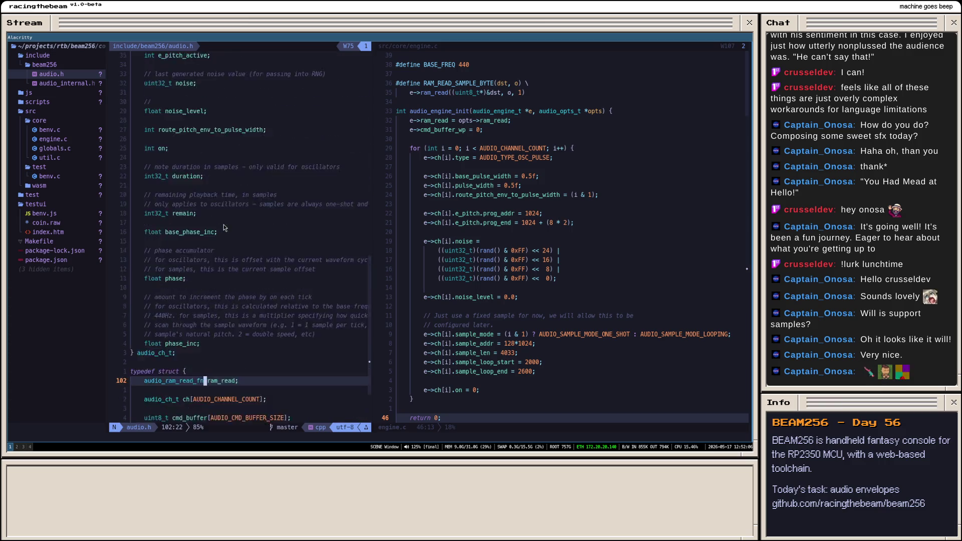
scroll(248, 256, "up", 3)
scroll(233, 233, "up", 3)
scroll(227, 228, "up", 3)
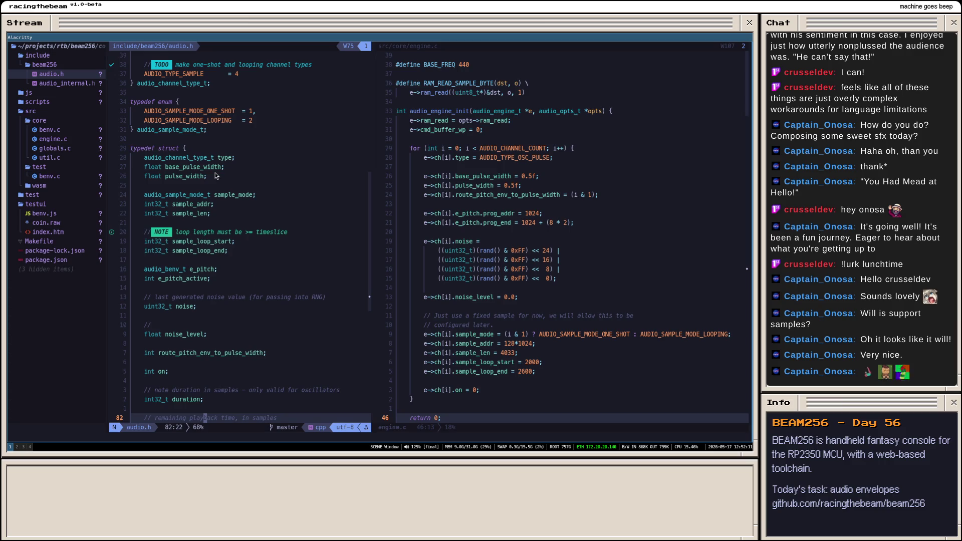
key("super+2")
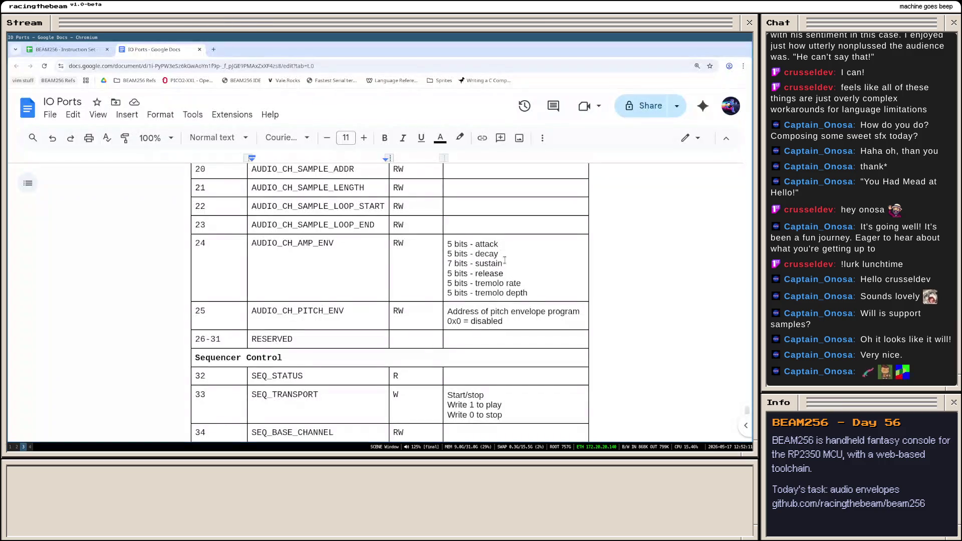
scroll(503, 271, "up", 5)
scroll(496, 301, "up", 3)
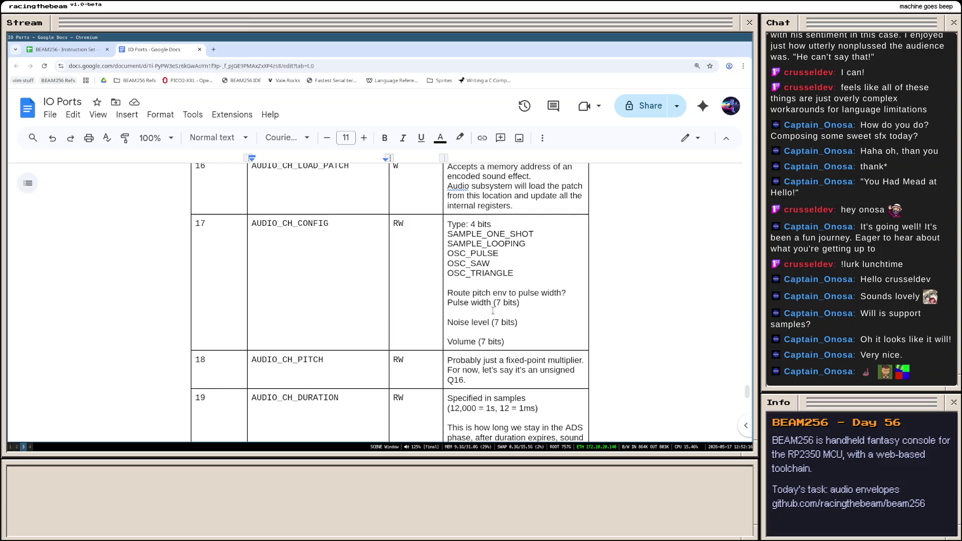
key("super+1")
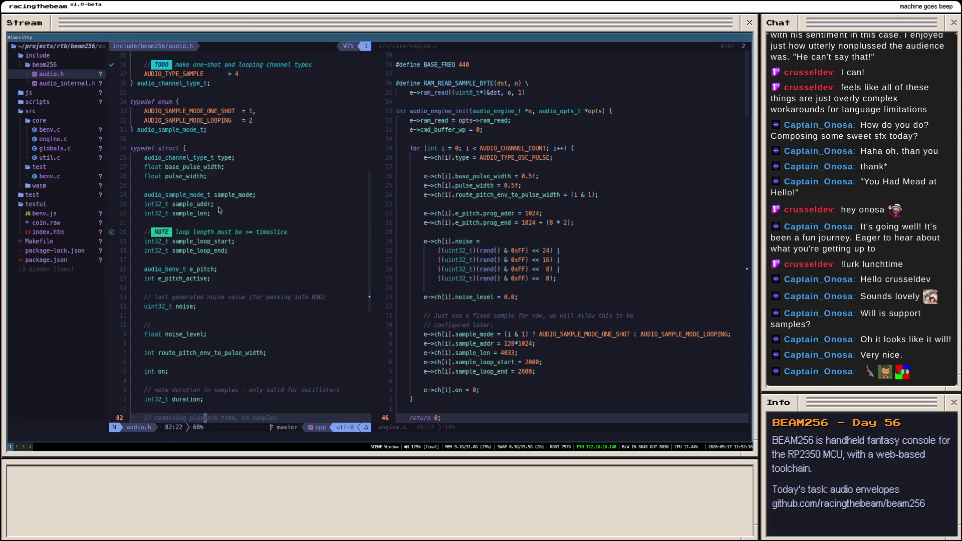
scroll(244, 250, "down", 1)
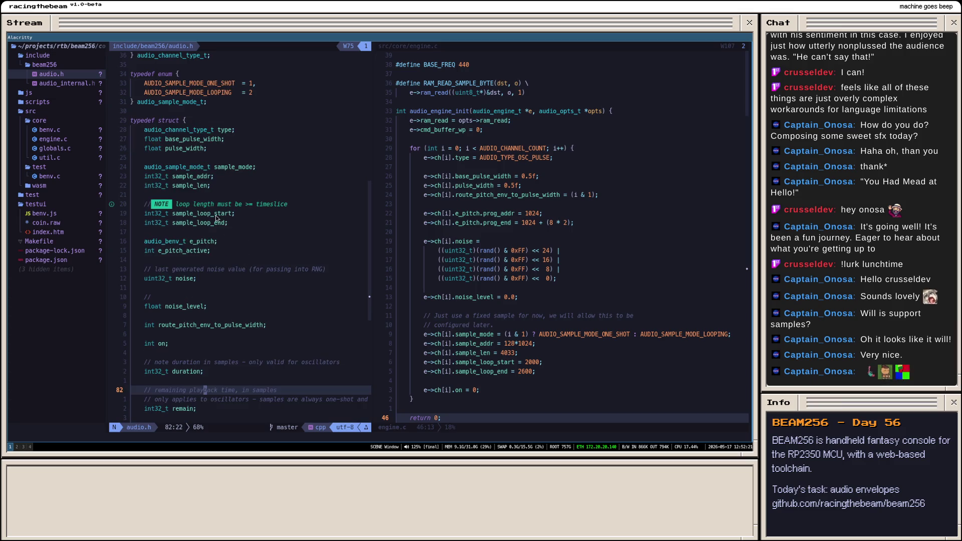
scroll(235, 244, "down", 1)
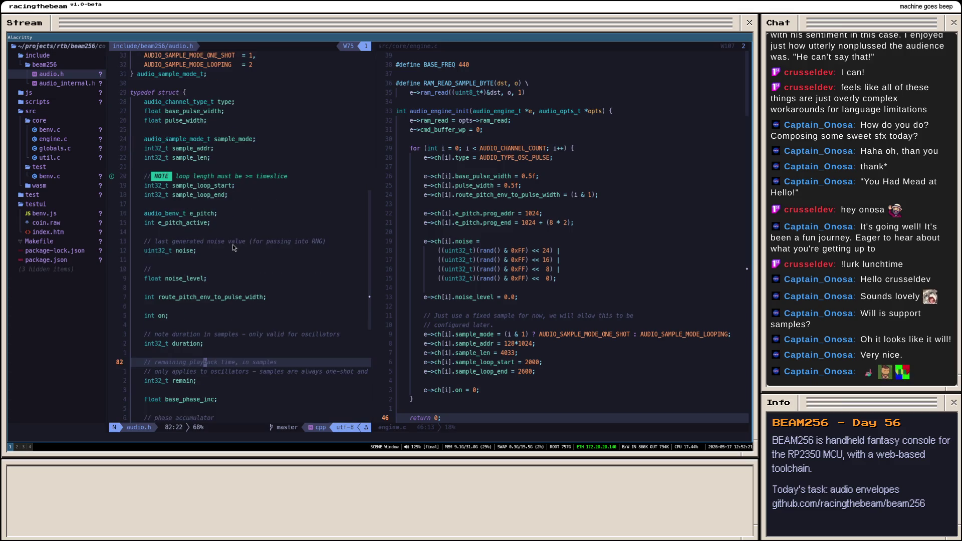
scroll(239, 264, "down", 1)
scroll(255, 263, "down", 2)
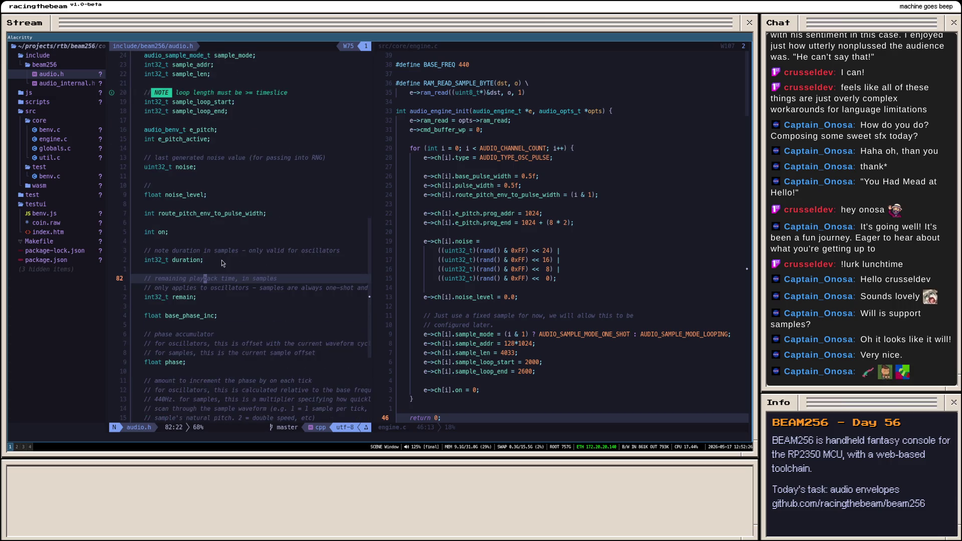
scroll(246, 271, "down", 1)
scroll(226, 273, "down", 2)
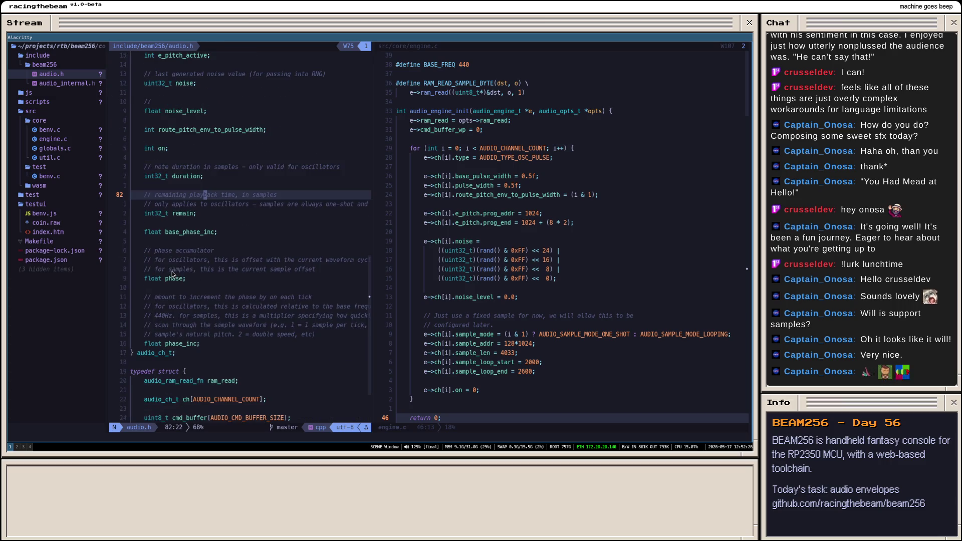
scroll(215, 272, "up", 1)
scroll(231, 258, "up", 1)
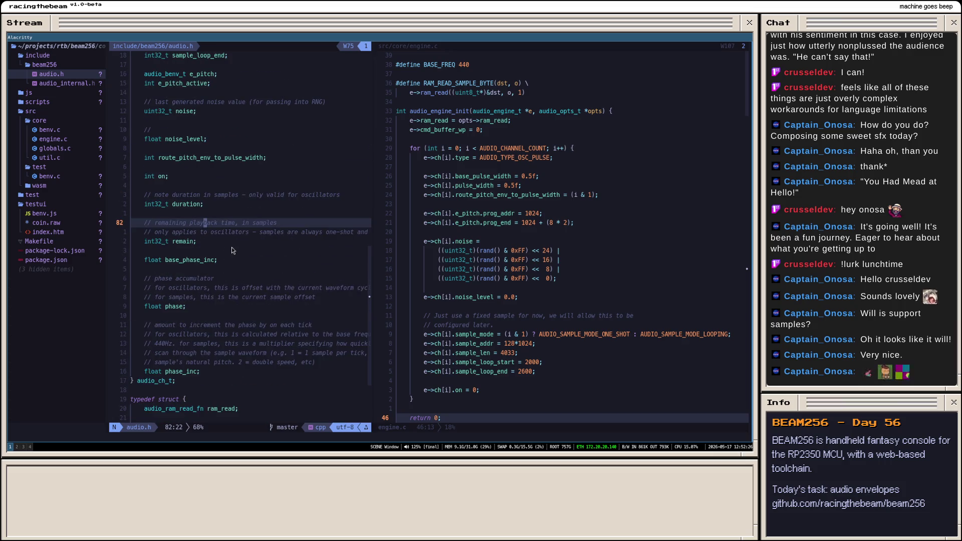
key("super+1")
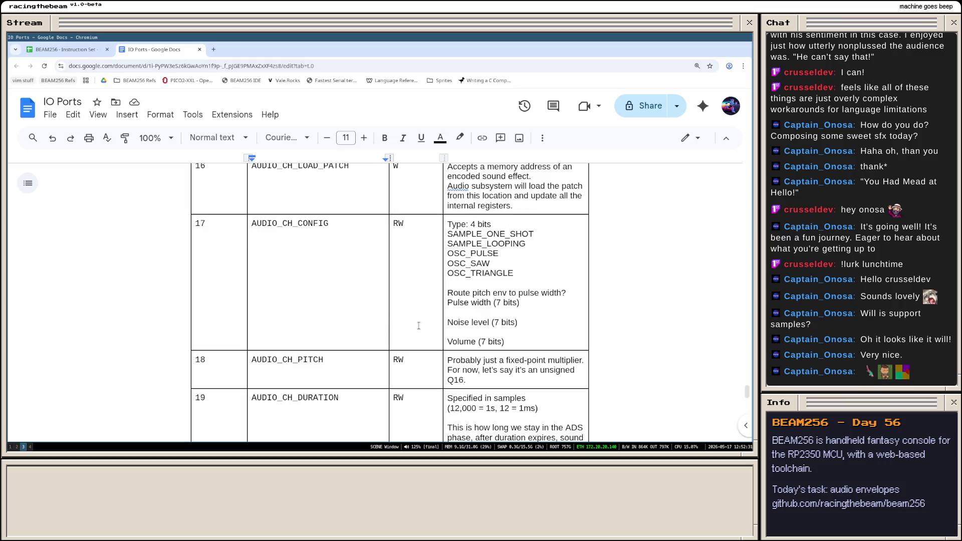
scroll(419, 326, "down", 2)
scroll(418, 326, "down", 2)
scroll(420, 320, "down", 1)
scroll(422, 314, "down", 2)
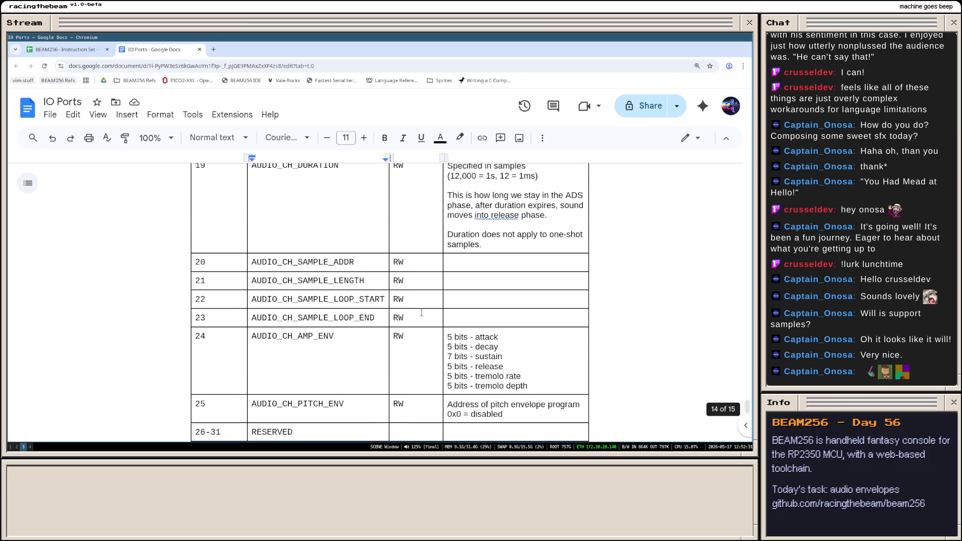
scroll(422, 314, "down", 2)
scroll(422, 314, "down", 2)
scroll(422, 315, "down", 1)
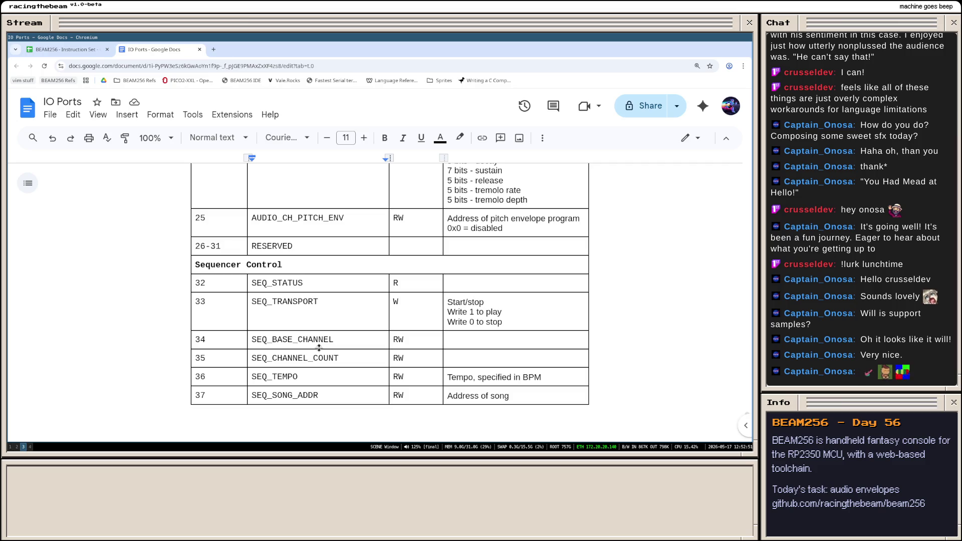
scroll(347, 324, "up", 3)
scroll(347, 316, "up", 3)
scroll(347, 310, "up", 3)
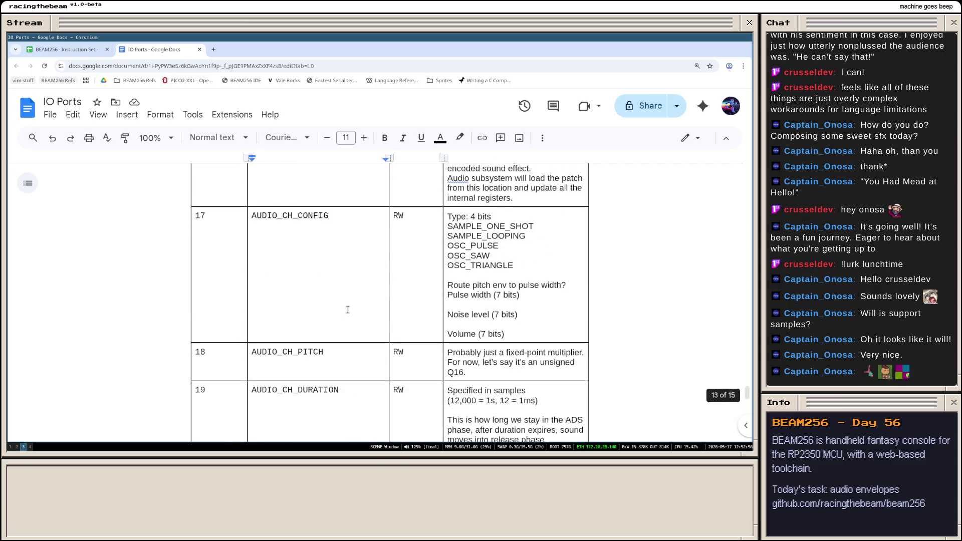
scroll(348, 309, "up", 3)
scroll(331, 301, "up", 2)
scroll(323, 293, "up", 3)
scroll(315, 285, "up", 3)
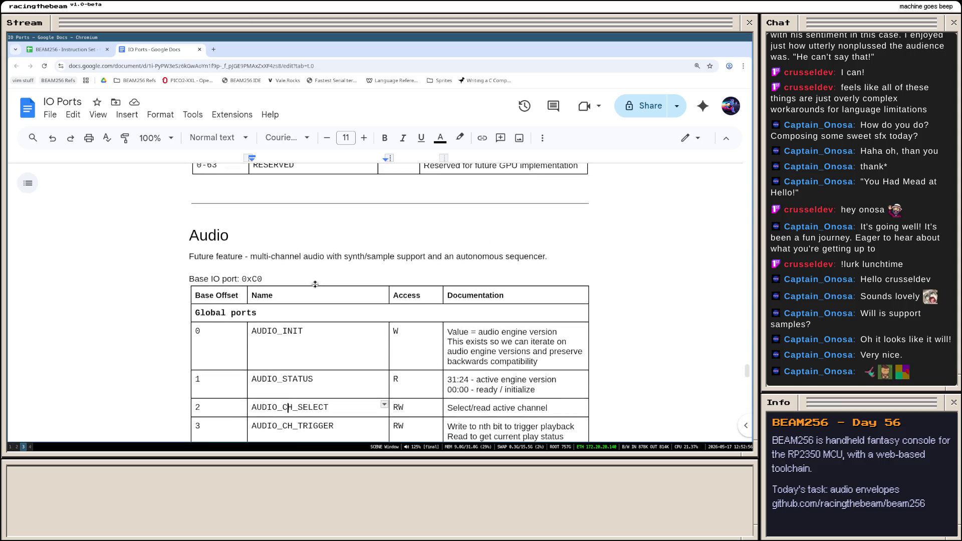
scroll(315, 284, "down", 3)
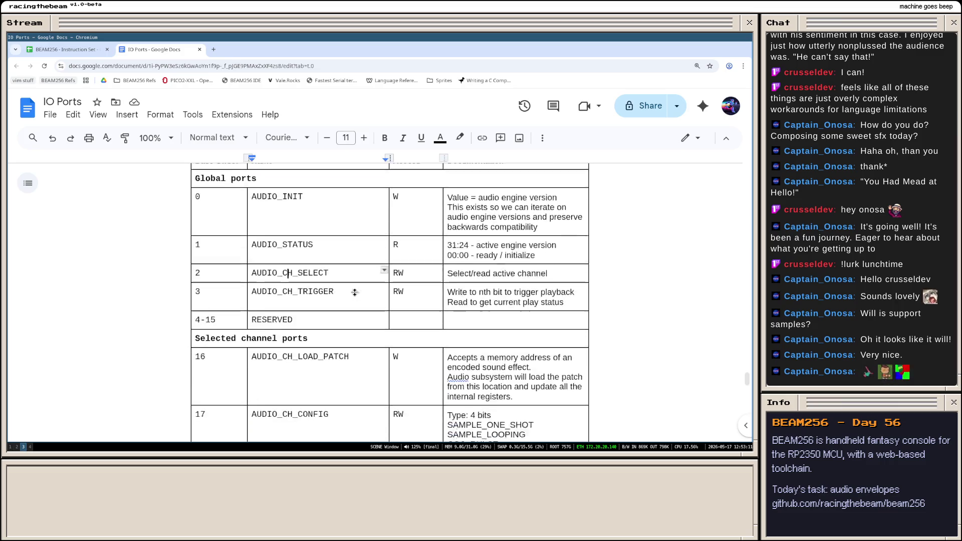
scroll(516, 258, "down", 3)
scroll(413, 263, "down", 3)
scroll(338, 241, "down", 2)
scroll(310, 230, "down", 3)
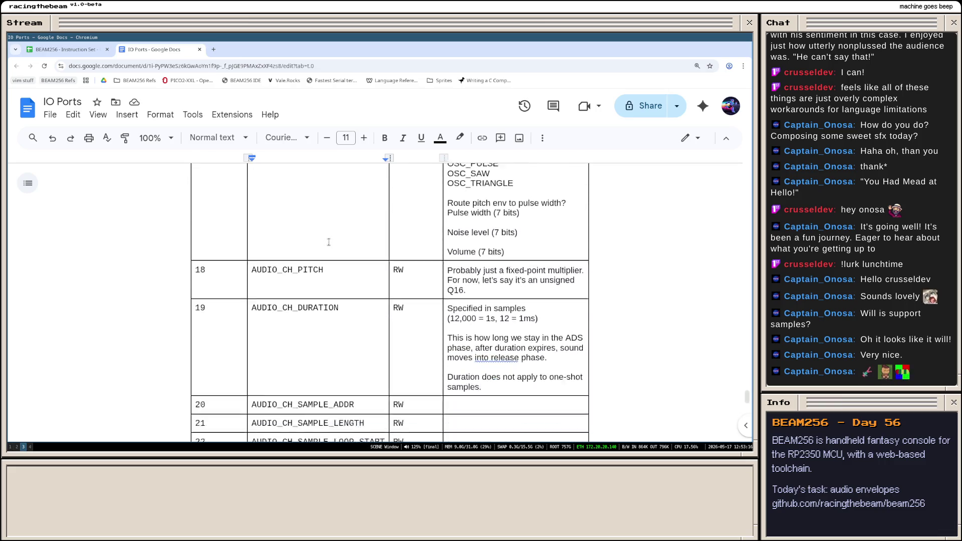
scroll(316, 241, "down", 2)
scroll(324, 248, "down", 3)
scroll(329, 252, "up", 3)
scroll(329, 251, "up", 3)
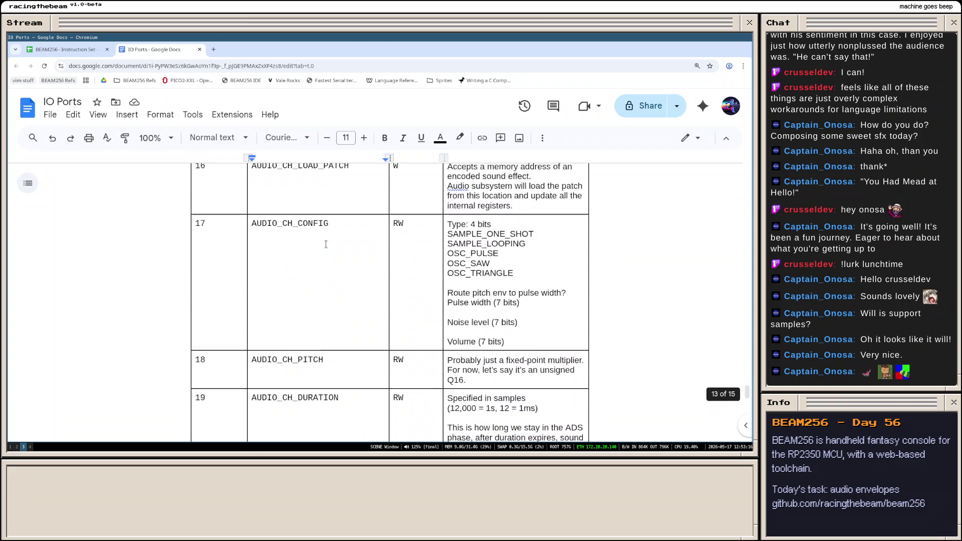
scroll(301, 237, "up", 3)
scroll(316, 225, "down", 3)
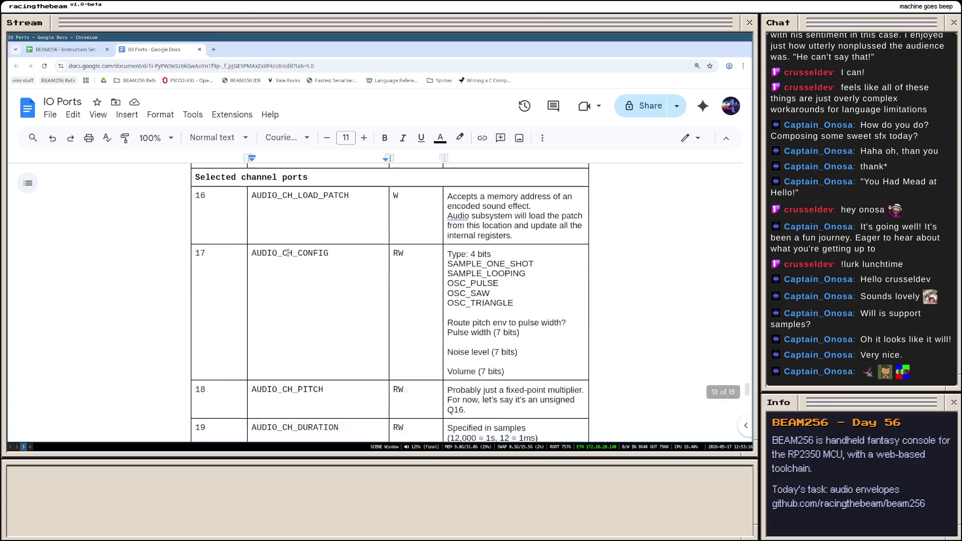
scroll(308, 256, "down", 3)
scroll(301, 290, "down", 2)
scroll(301, 290, "down", 4)
scroll(305, 294, "down", 2)
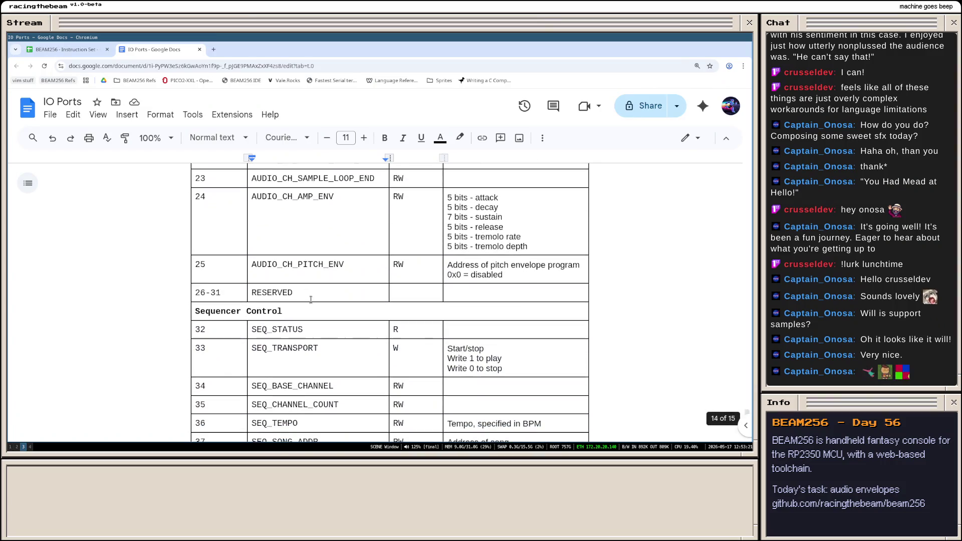
scroll(308, 297, "up", 3)
scroll(312, 299, "up", 3)
scroll(311, 299, "up", 3)
scroll(301, 286, "up", 3)
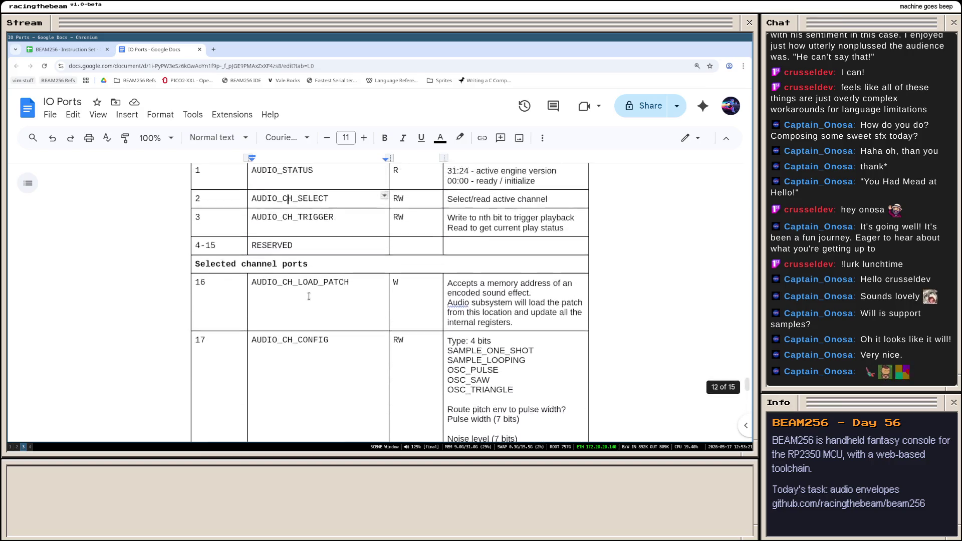
scroll(286, 278, "up", 3)
scroll(263, 271, "up", 3)
left_click_drag(252, 285, 302, 285)
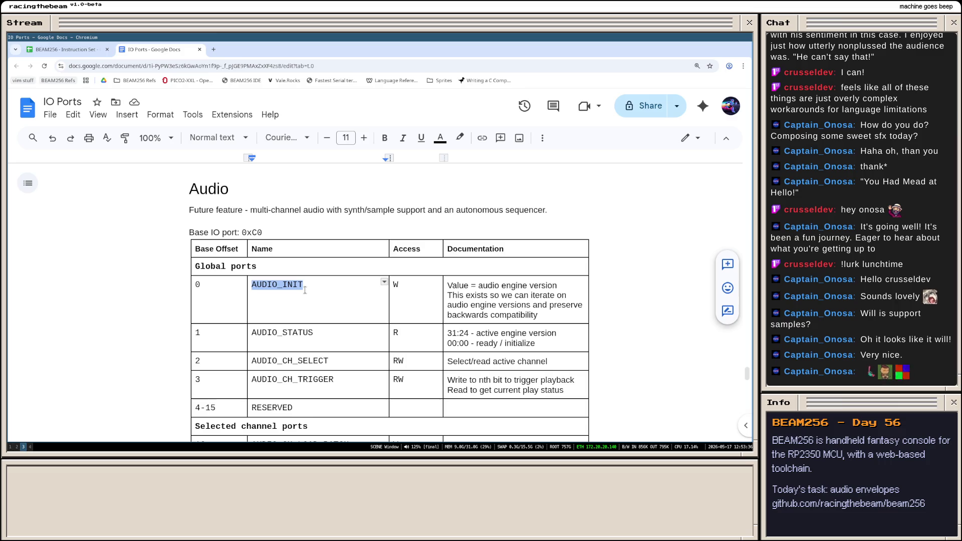
scroll(323, 271, "down", 4)
scroll(324, 271, "up", 2)
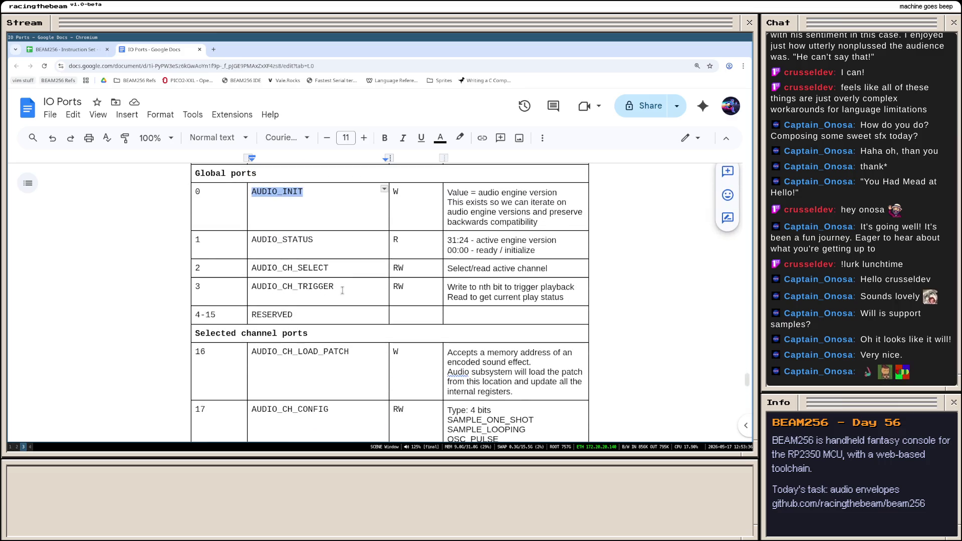
left_click_drag(336, 287, 254, 272)
left_click(323, 271)
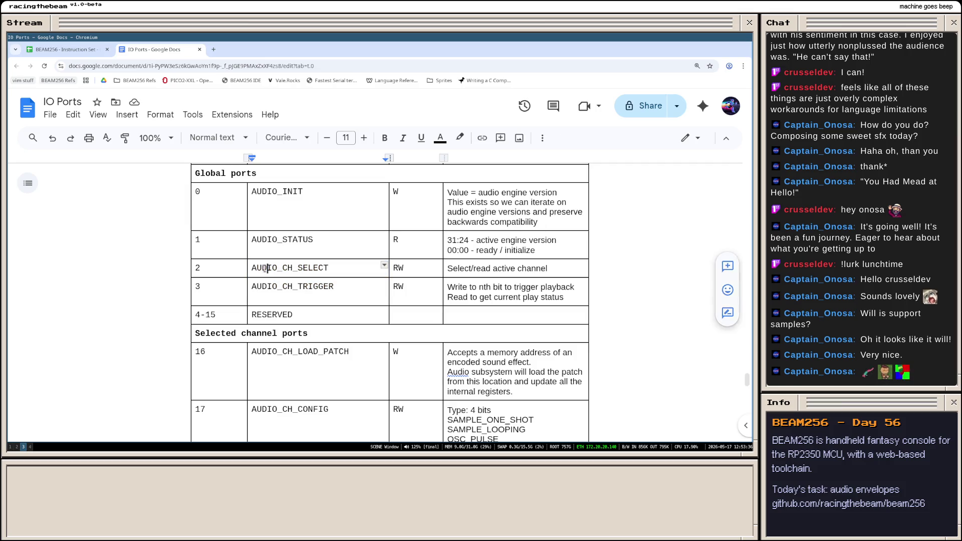
scroll(324, 270, "up", 3)
scroll(308, 284, "down", 4)
scroll(309, 285, "down", 5)
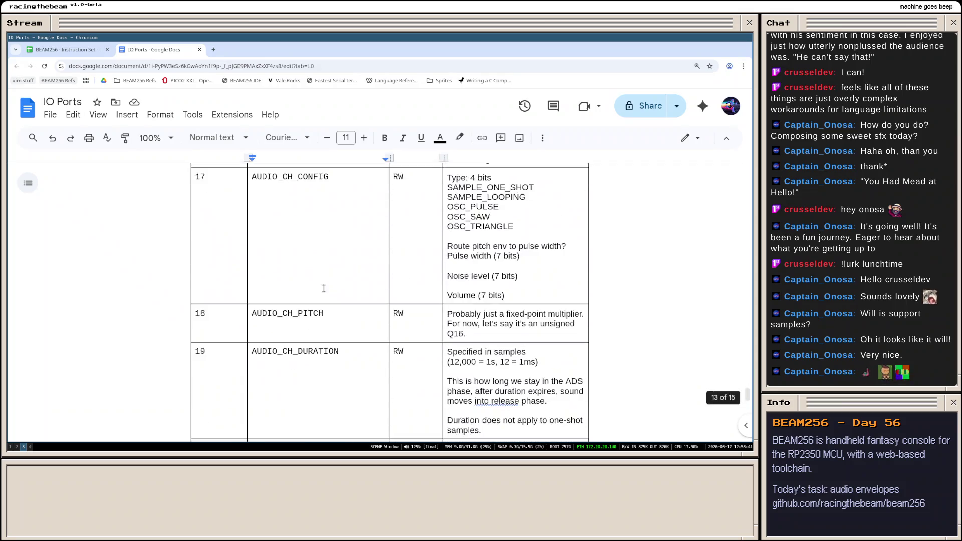
scroll(331, 293, "down", 4)
scroll(359, 304, "down", 3)
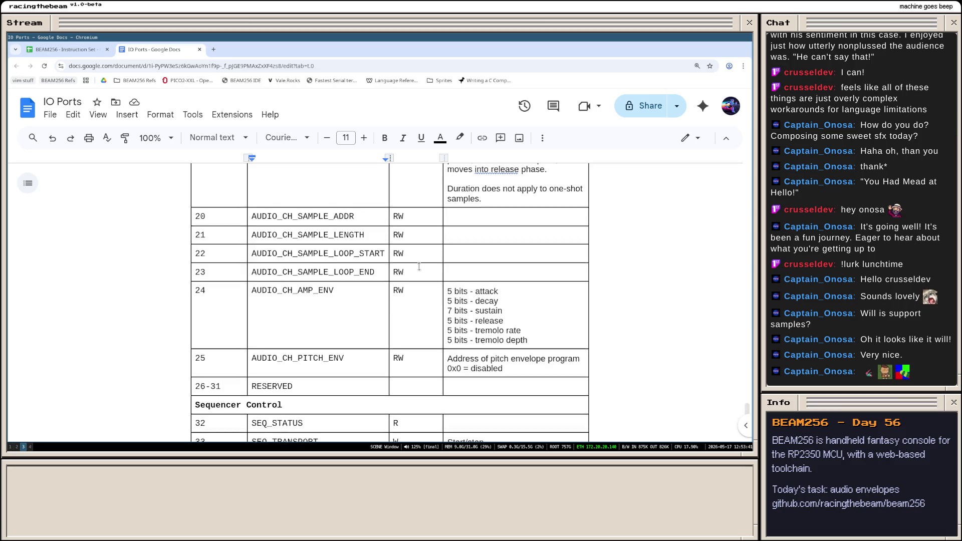
scroll(359, 305, "up", 10)
scroll(358, 305, "up", 10)
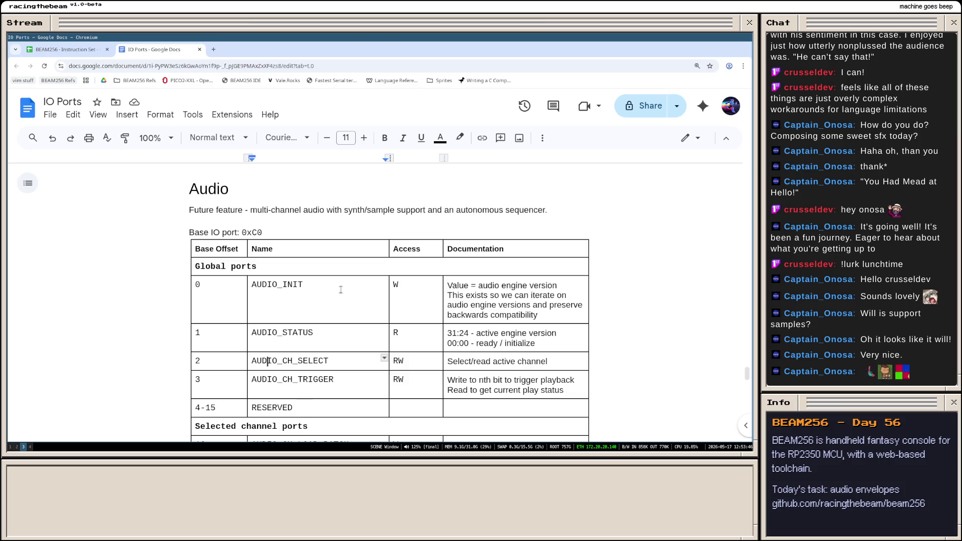
scroll(340, 289, "down", 3)
scroll(341, 289, "down", 3)
scroll(341, 289, "down", 2)
scroll(396, 305, "up", 3)
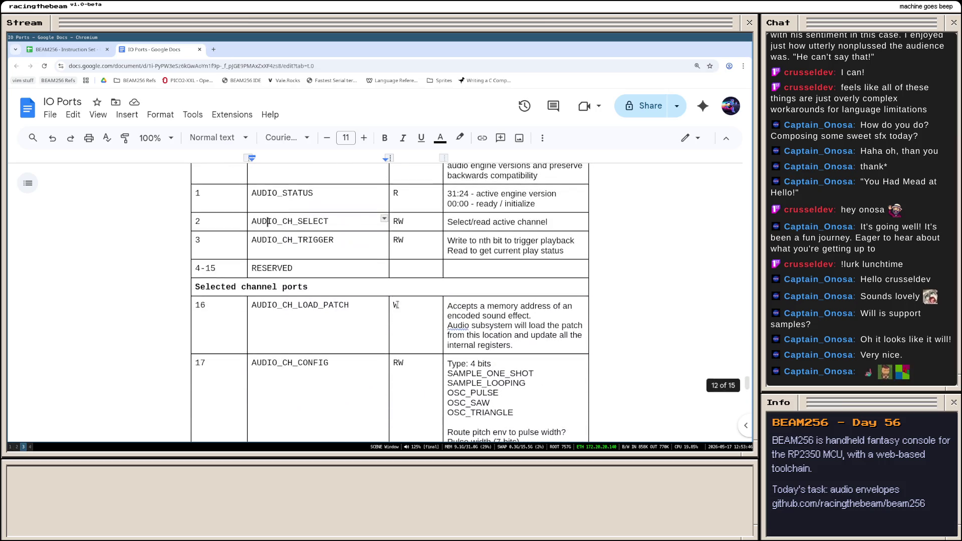
scroll(396, 305, "up", 3)
scroll(338, 293, "down", 4)
scroll(339, 294, "up", 3)
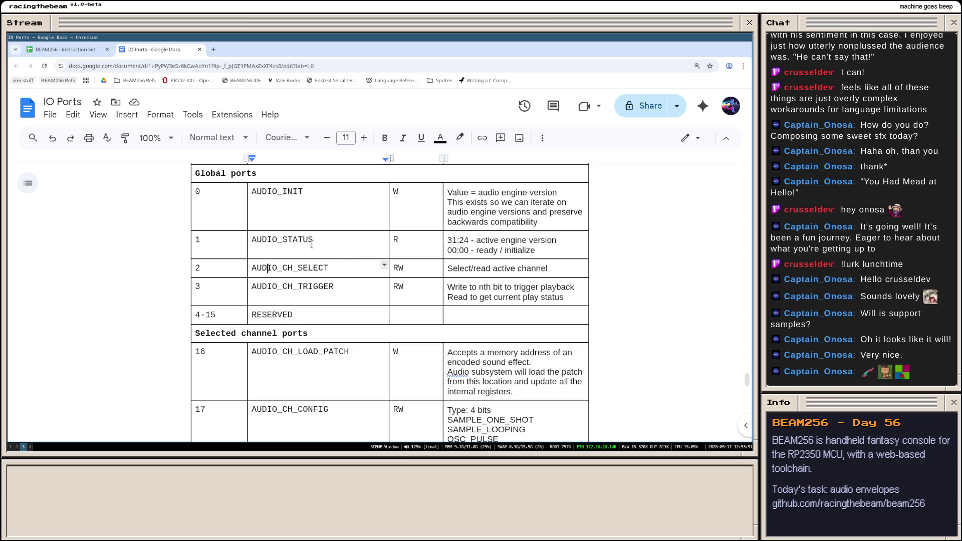
scroll(345, 308, "down", 5)
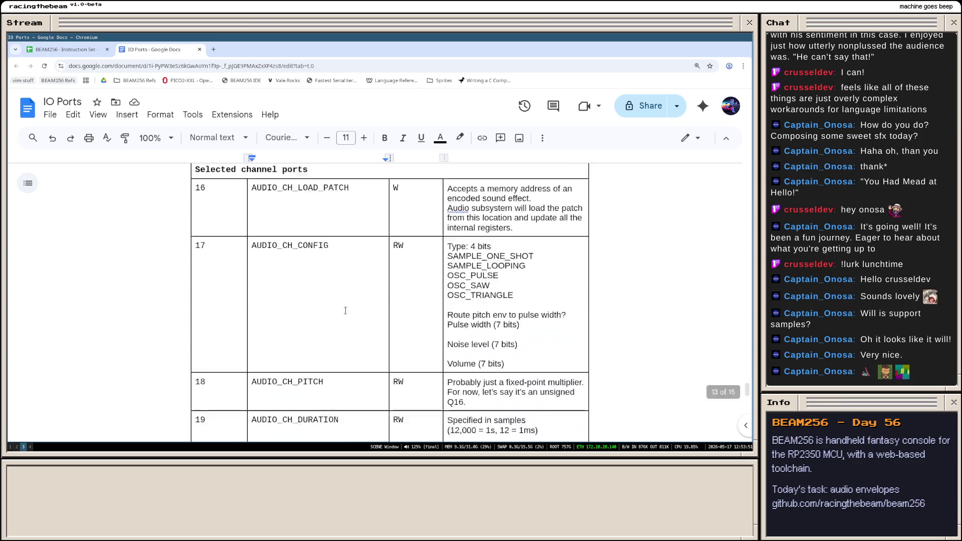
scroll(349, 311, "down", 3)
scroll(348, 312, "up", 3)
scroll(348, 312, "up", 2)
scroll(348, 311, "down", 5)
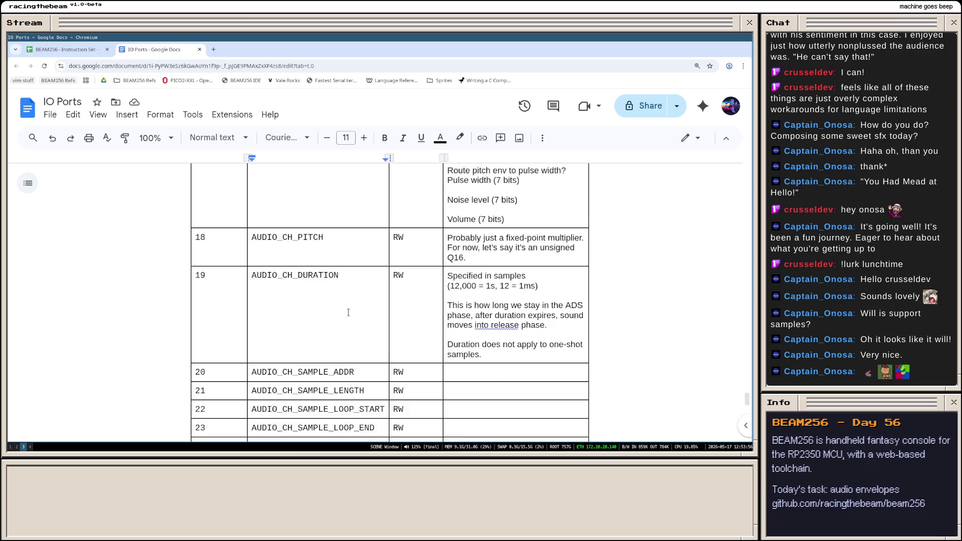
scroll(349, 311, "down", 3)
scroll(349, 313, "down", 5)
scroll(349, 313, "down", 3)
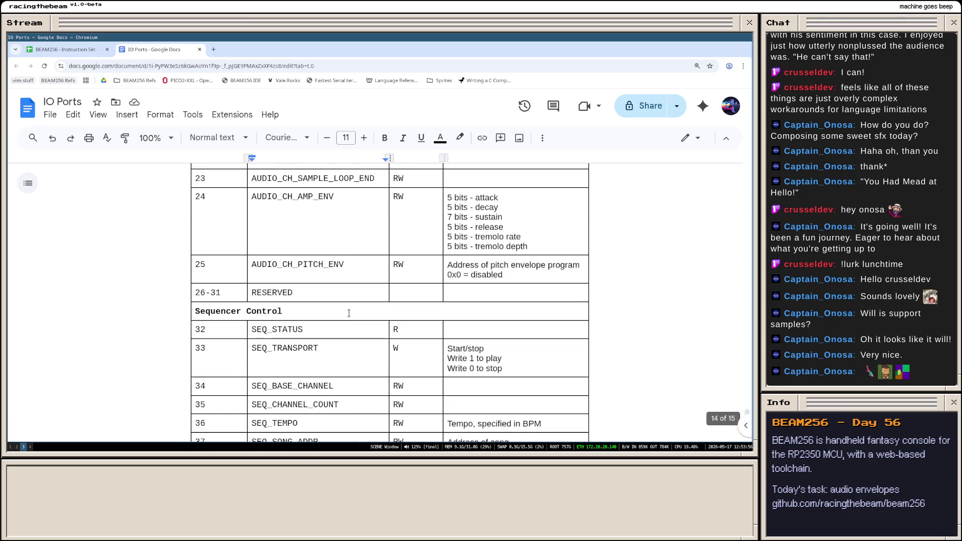
scroll(349, 313, "up", 5)
scroll(349, 313, "up", 5)
scroll(349, 313, "down", 2)
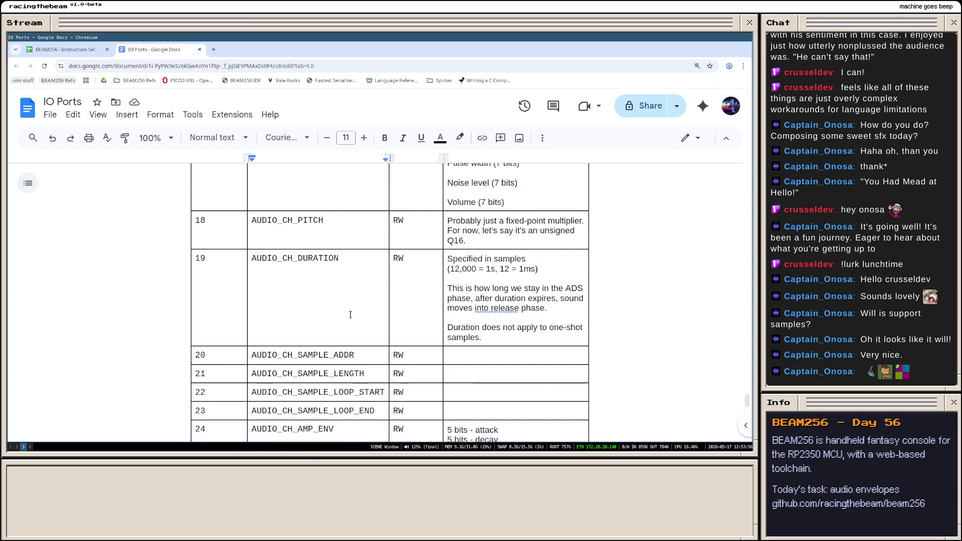
scroll(348, 312, "down", 1)
scroll(349, 314, "up", 5)
scroll(350, 314, "up", 3)
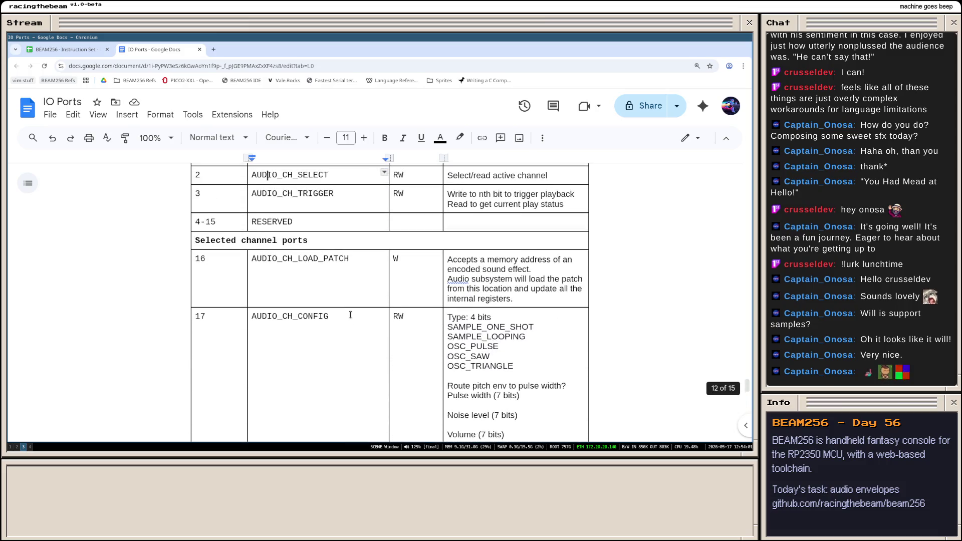
scroll(349, 315, "down", 3)
scroll(350, 314, "up", 3)
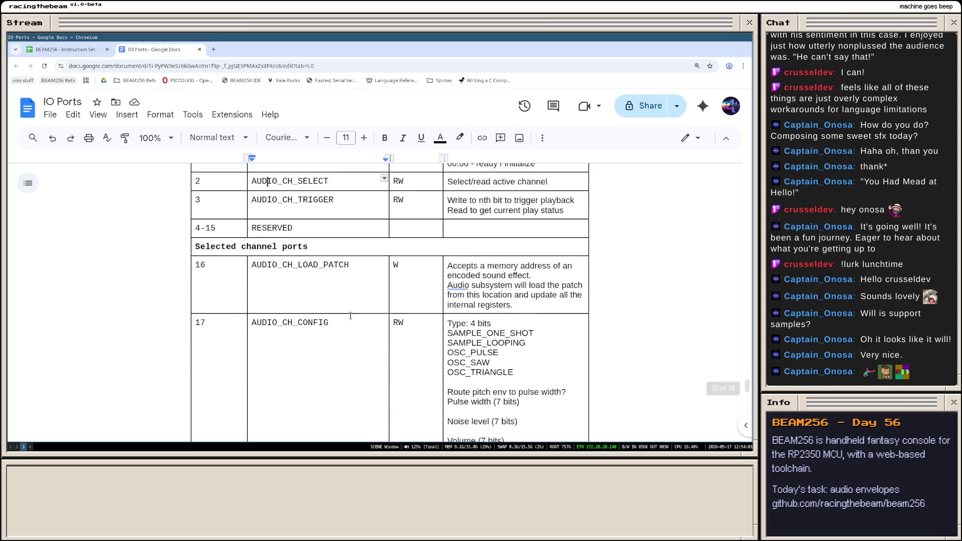
scroll(350, 315, "up", 3)
scroll(350, 314, "up", 2)
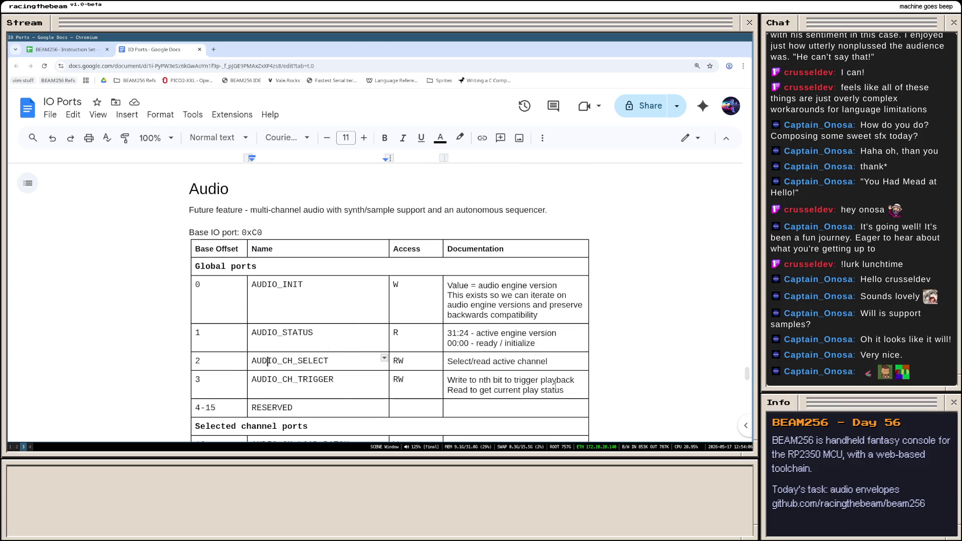
double_click(572, 391)
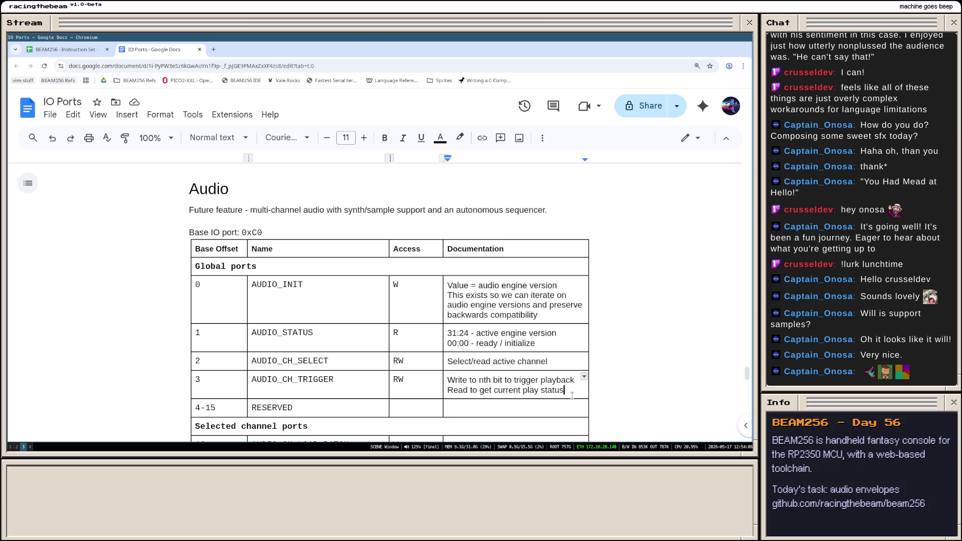
double_click(254, 381)
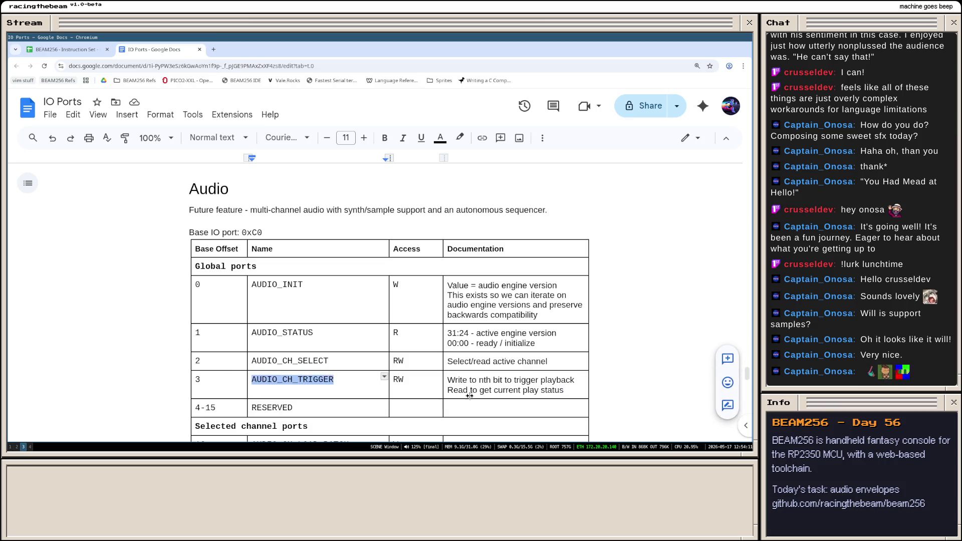
left_click(341, 382)
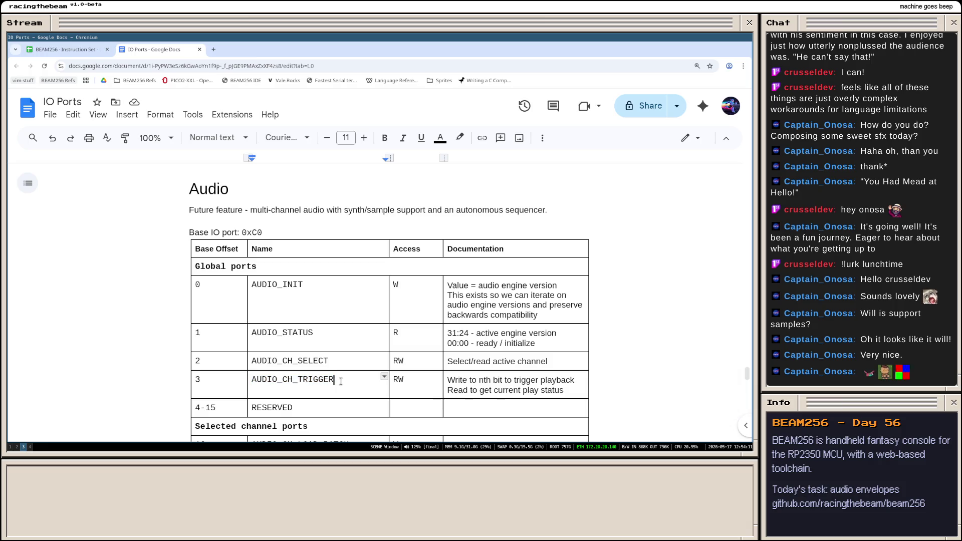
left_click_drag(334, 380, 308, 380)
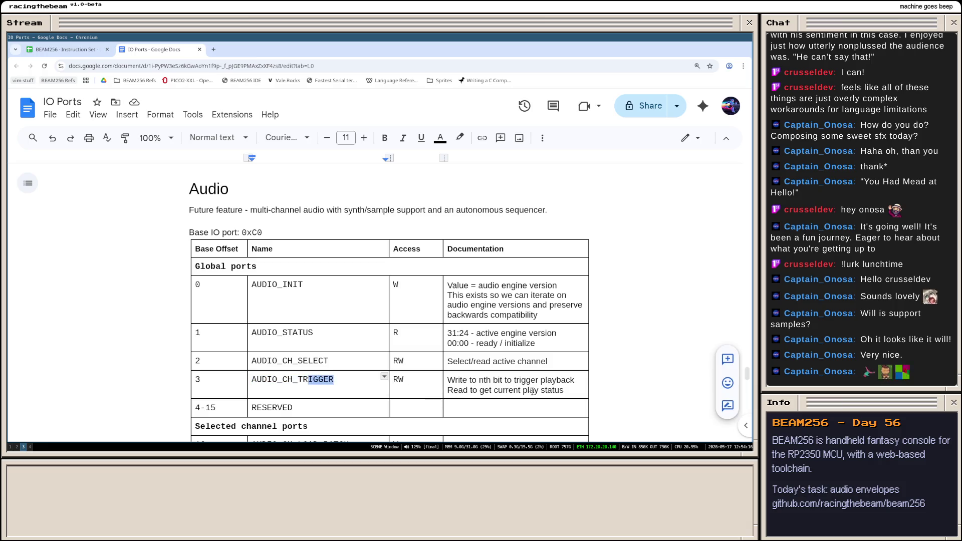
left_click_drag(567, 391, 449, 380)
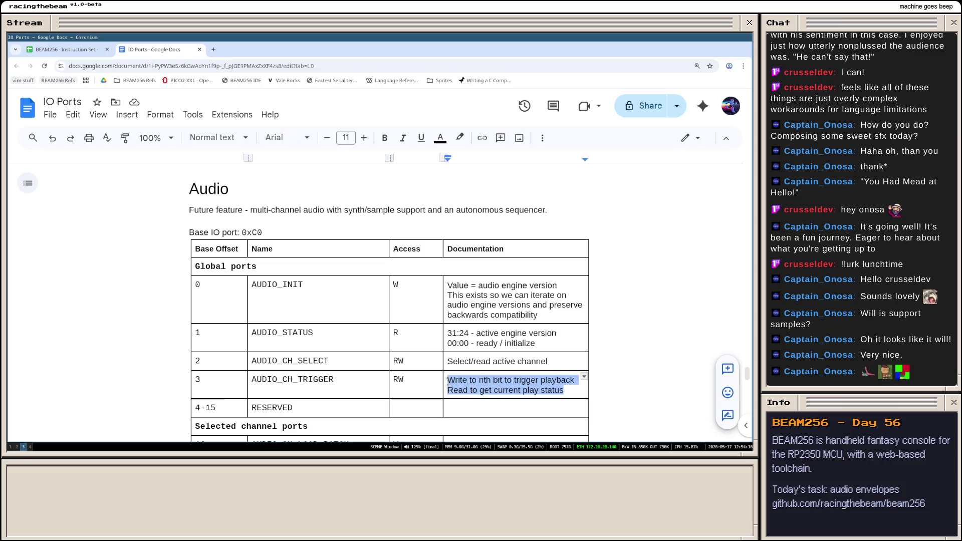
left_click(518, 381)
left_click_drag(565, 391, 448, 376)
scroll(443, 384, "down", 3)
scroll(443, 384, "down", 2)
- Review the AUDIO_CH_TRIGGER documentation, then start a fresh Chromium tab for a search
left_click(569, 250)
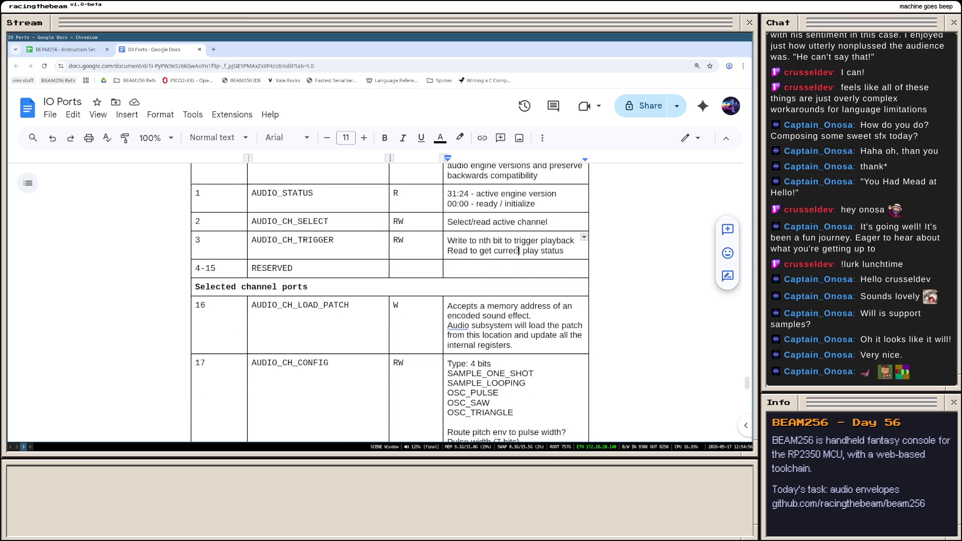
left_click_drag(567, 251, 454, 240)
left_click(450, 240)
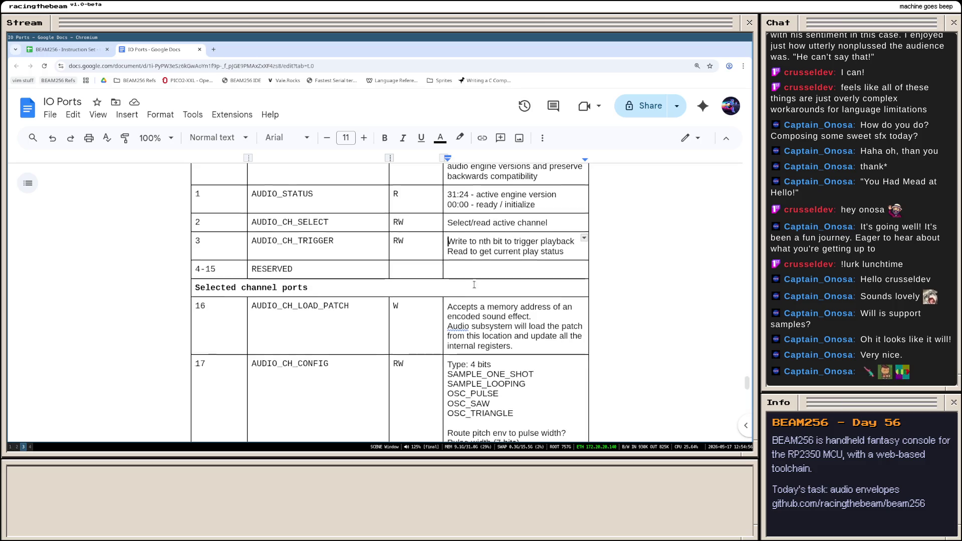
scroll(466, 270, "up", 5)
scroll(370, 280, "down", 5)
scroll(354, 285, "down", 5)
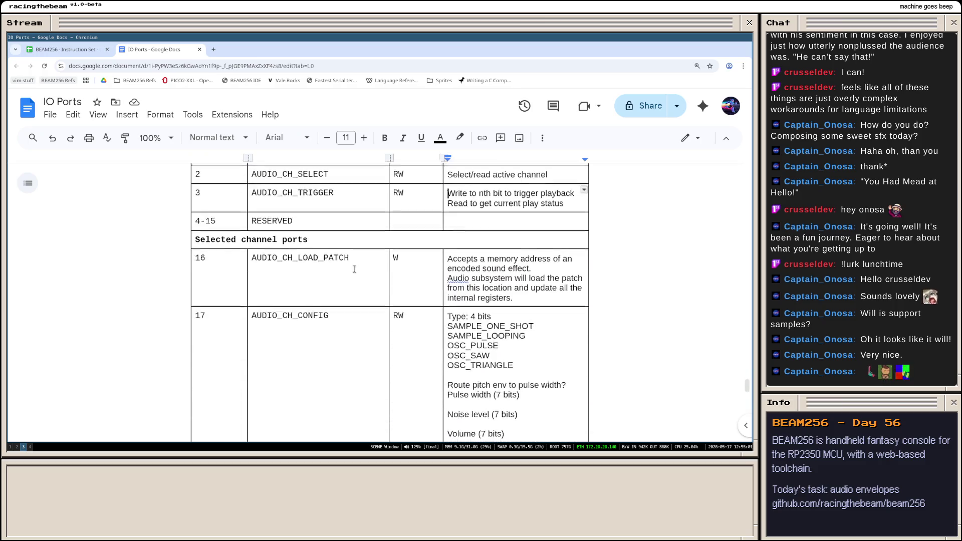
scroll(346, 289, "down", 5)
scroll(342, 292, "down", 3)
scroll(341, 291, "up", 5)
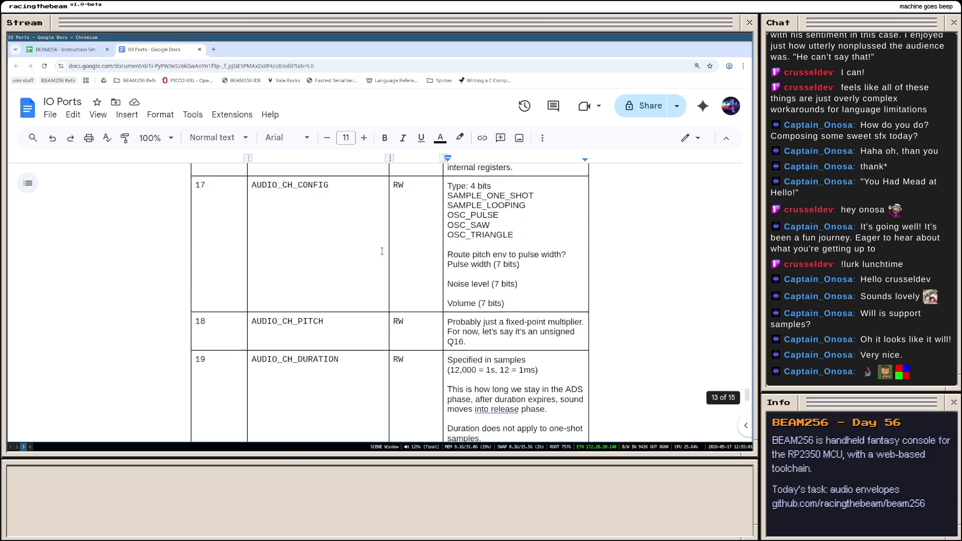
scroll(301, 263, "up", 3)
key("Up")
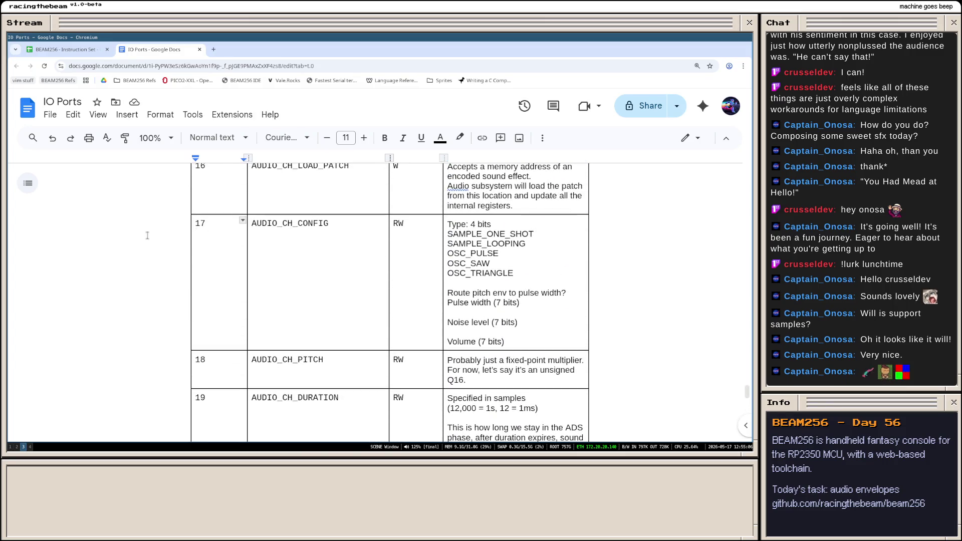
key("ctrl+t")
type("javascript atomic")
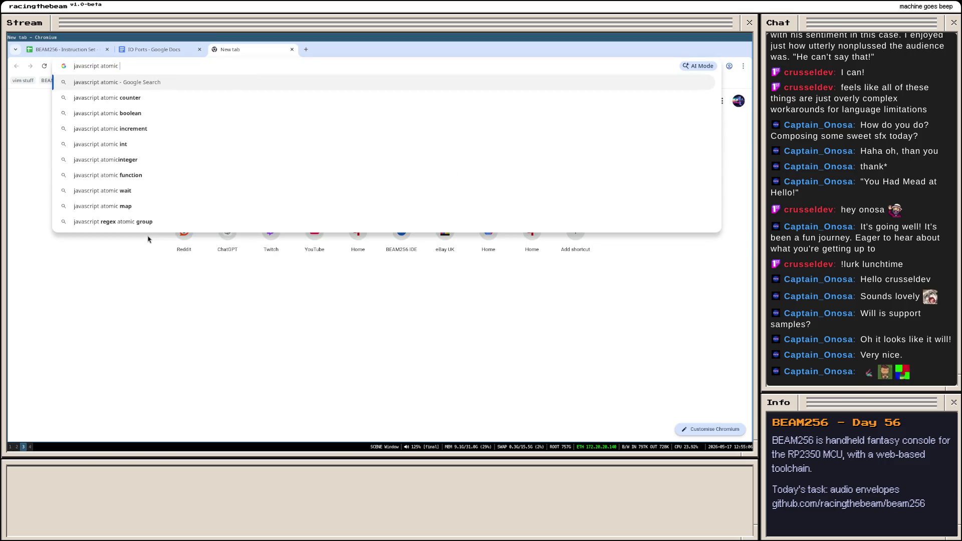
type("s api")
- Search 'javascript atomic', land on MDN's Atomics page and read the introduction through Examples
key("Return")
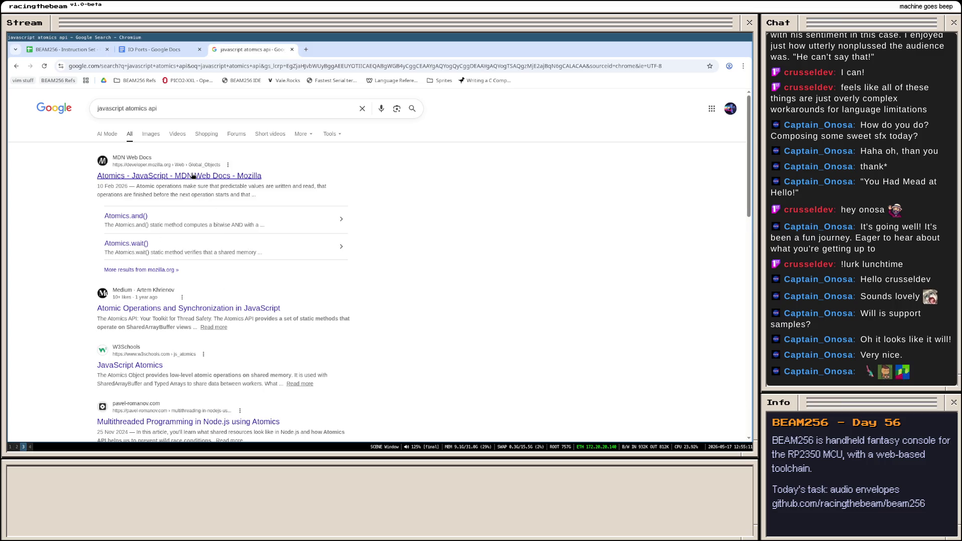
left_click(193, 176)
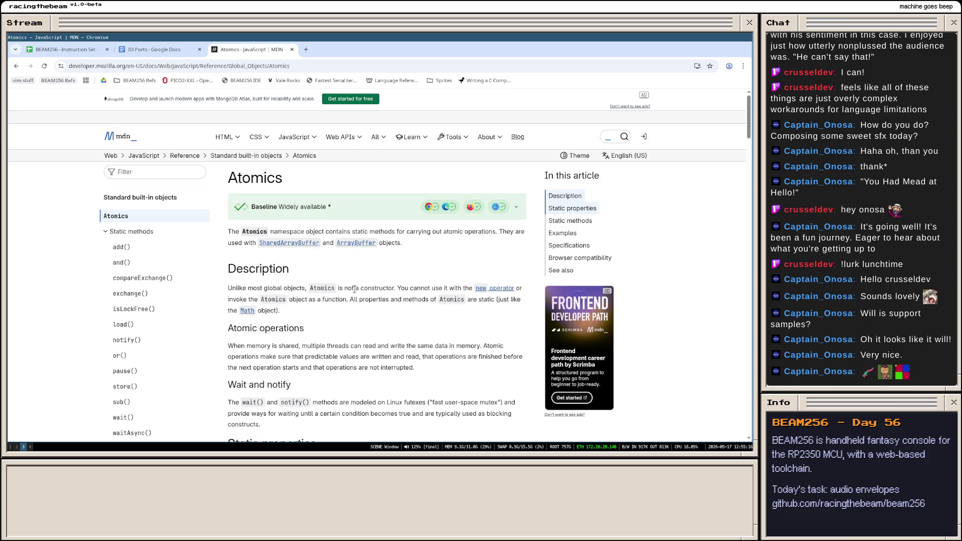
scroll(314, 306, "down", 3)
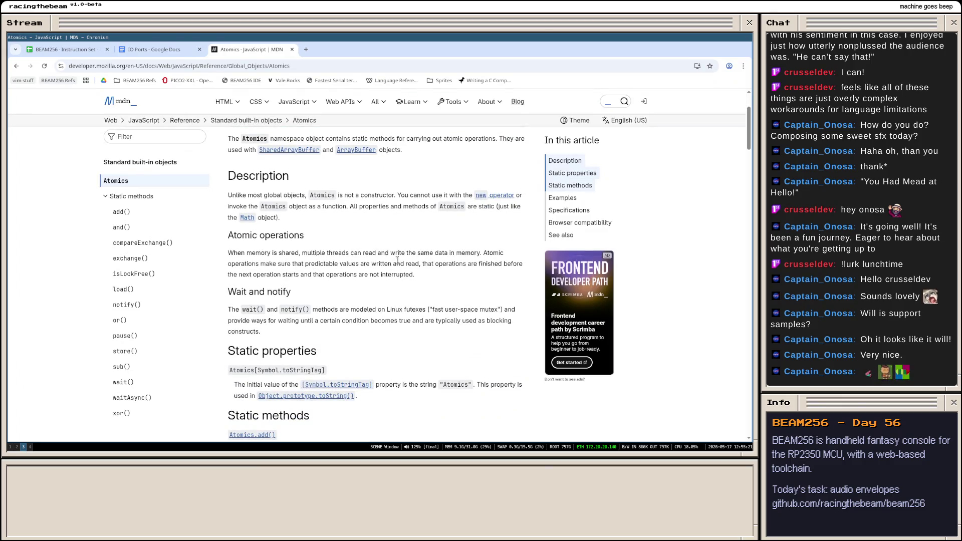
scroll(376, 258, "up", 2)
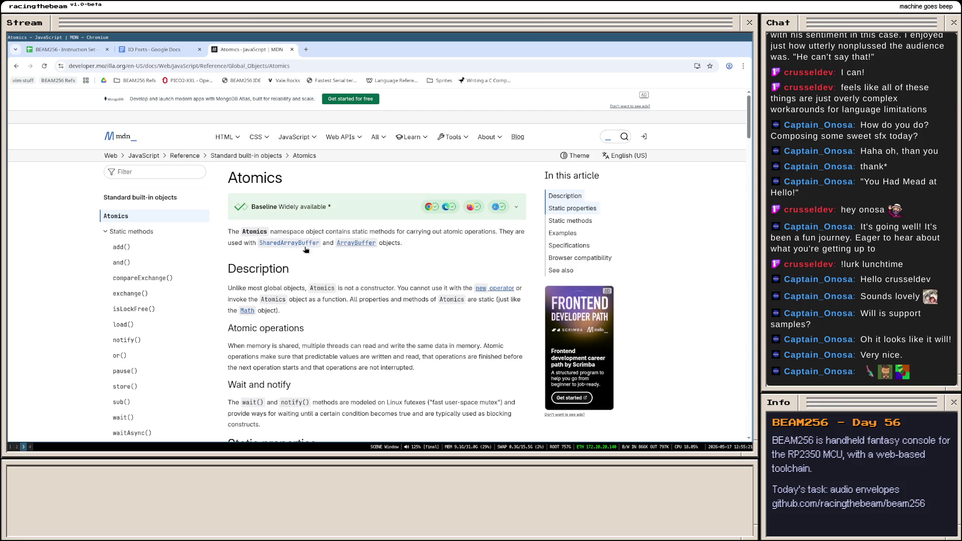
scroll(335, 280, "down", 2)
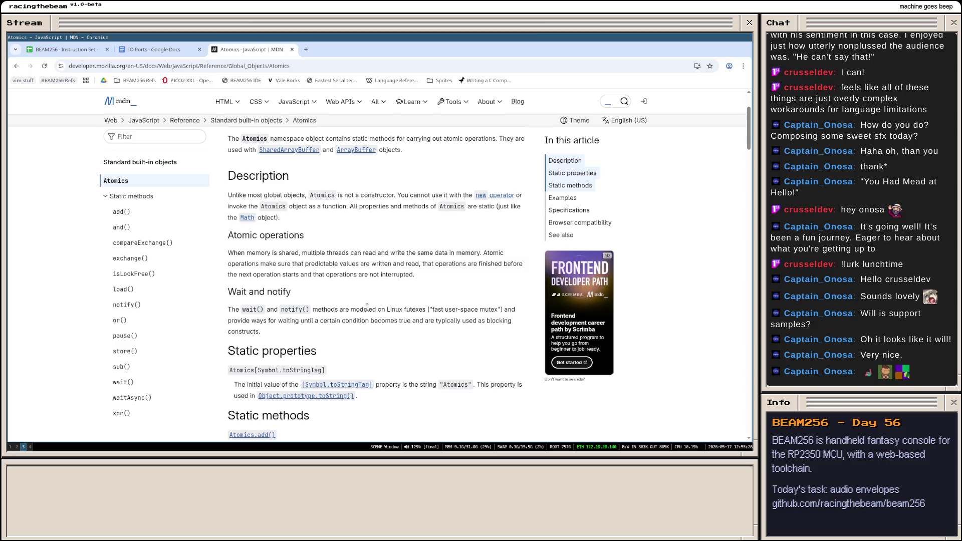
scroll(405, 307, "down", 3)
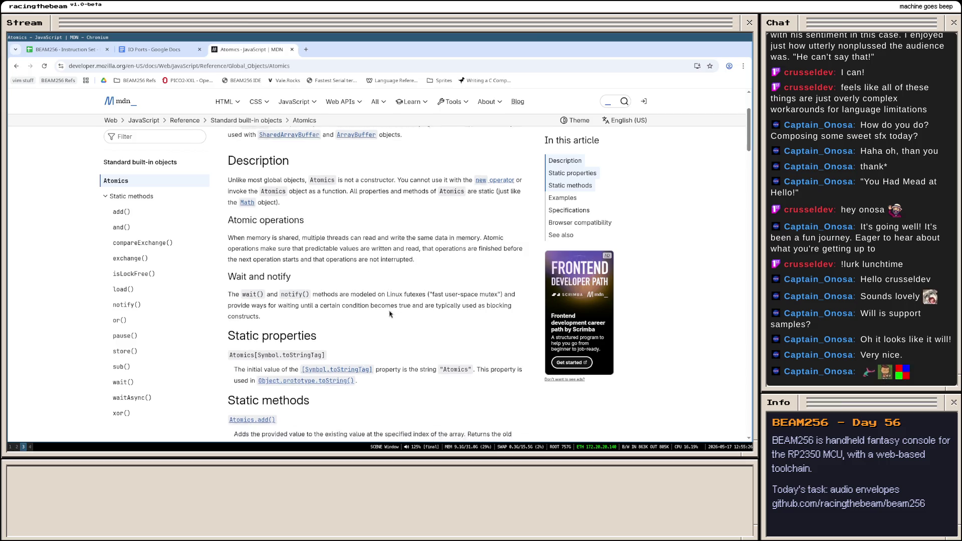
scroll(387, 292, "down", 3)
scroll(374, 284, "down", 2)
scroll(374, 285, "down", 2)
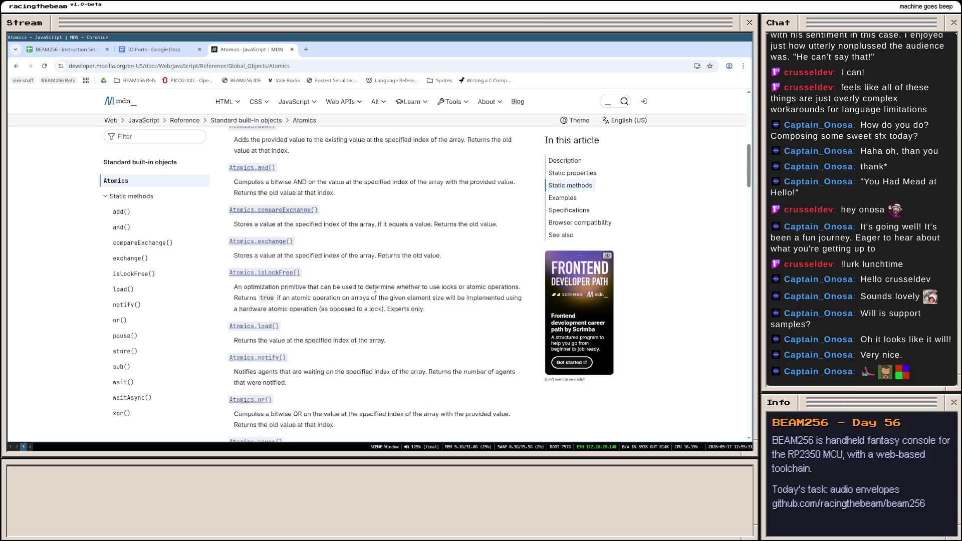
scroll(339, 301, "down", 2)
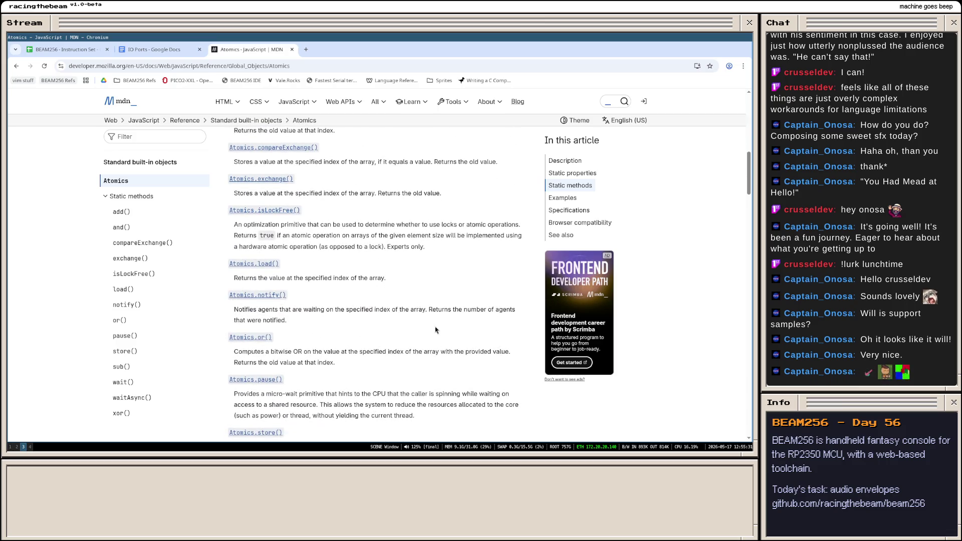
scroll(326, 268, "down", 3)
scroll(376, 323, "up", 2)
scroll(401, 347, "up", 4)
scroll(400, 346, "up", 3)
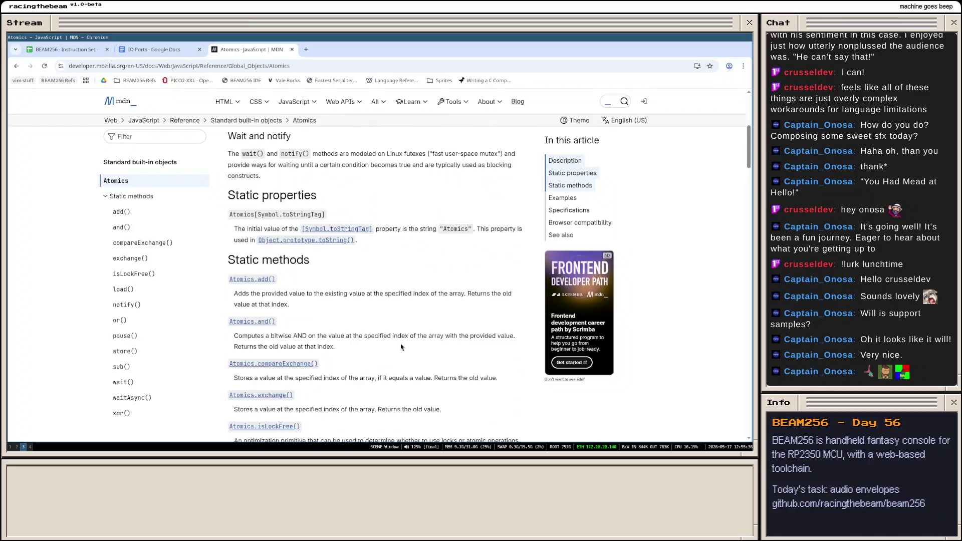
scroll(401, 346, "up", 3)
scroll(383, 342, "up", 2)
scroll(379, 342, "up", 2)
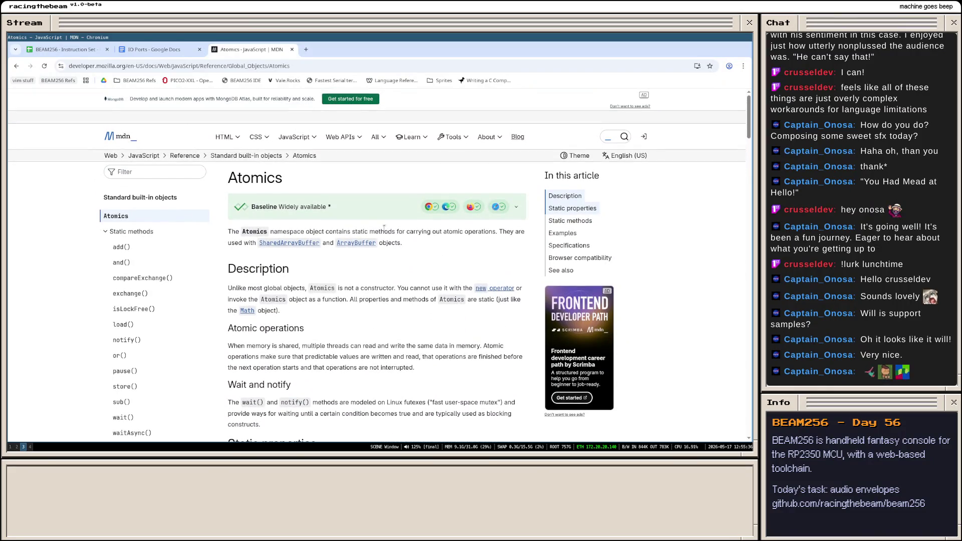
left_click_drag(416, 248, 228, 231)
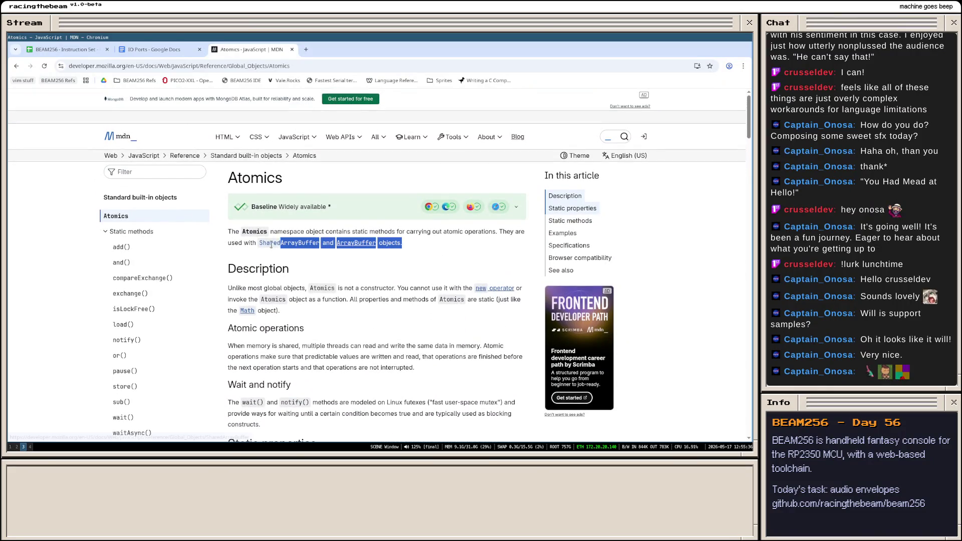
left_click(227, 232)
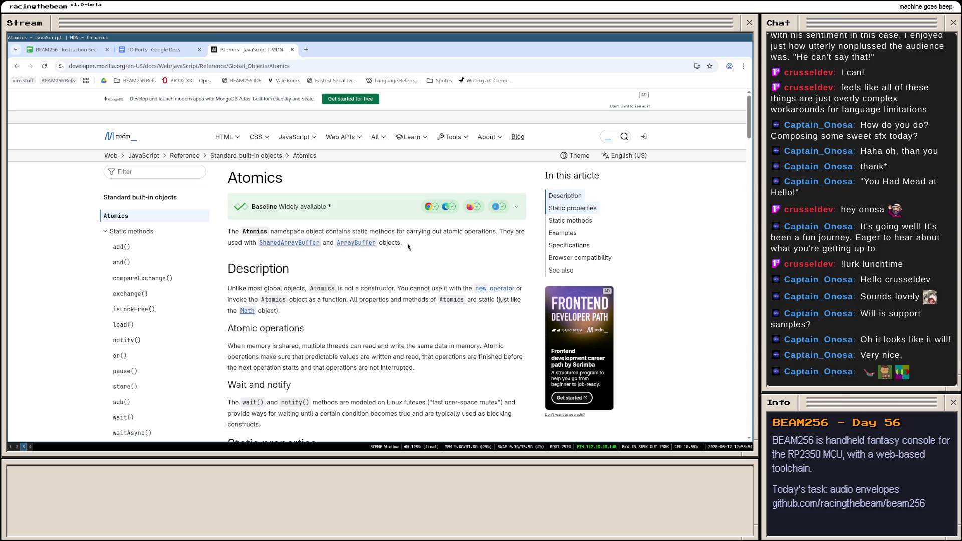
left_click_drag(409, 246, 223, 237)
left_click(229, 227)
scroll(450, 288, "down", 5)
scroll(422, 316, "down", 4)
scroll(414, 323, "down", 3)
scroll(409, 325, "up", 2)
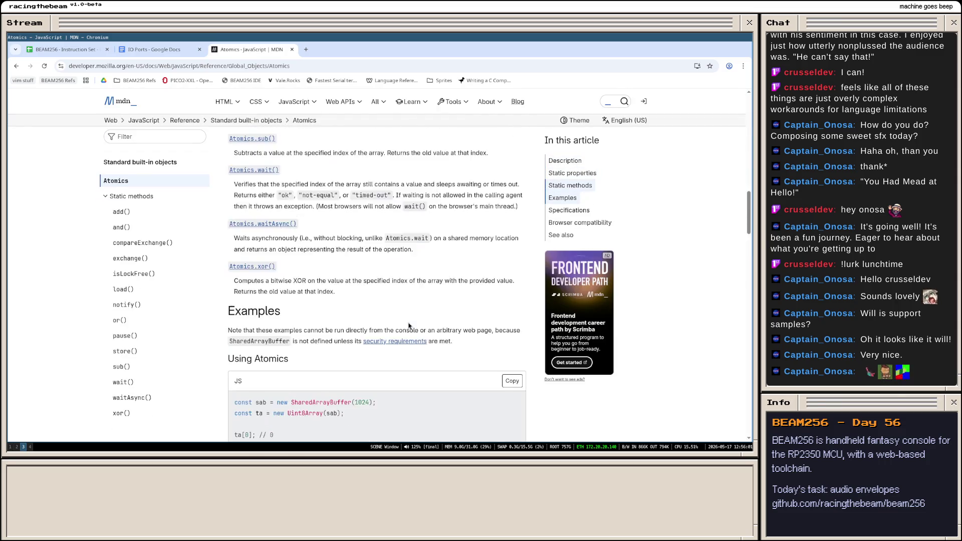
scroll(409, 325, "up", 5)
scroll(391, 321, "up", 5)
- In PLAN.md, move the audio worklet re-org task down one line
key("super+1")
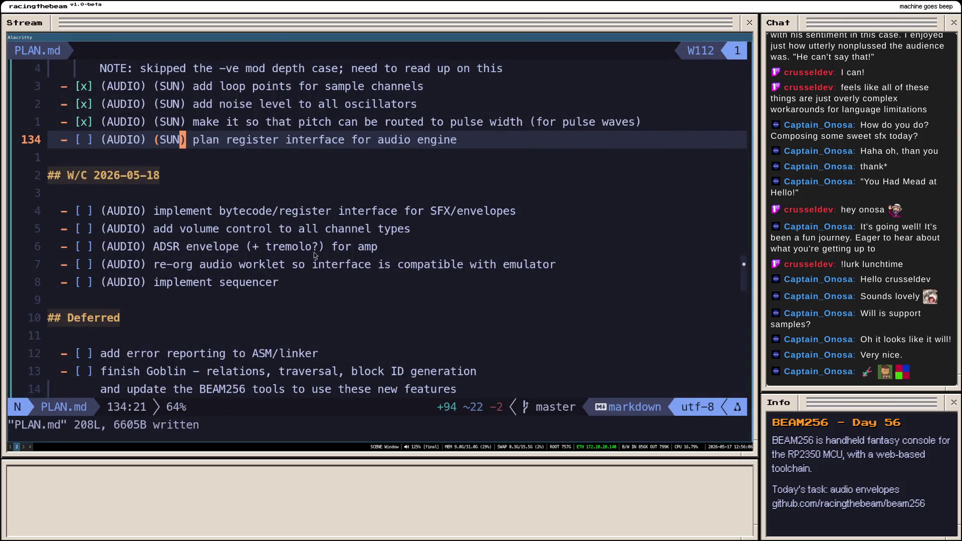
key("7")
key("j")
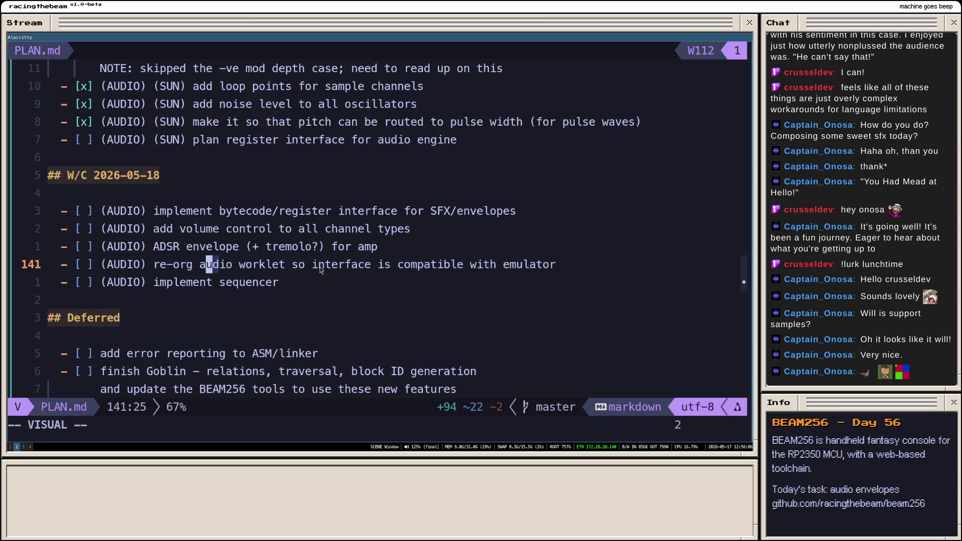
left_click_drag(322, 264, 556, 267)
left_click(233, 265)
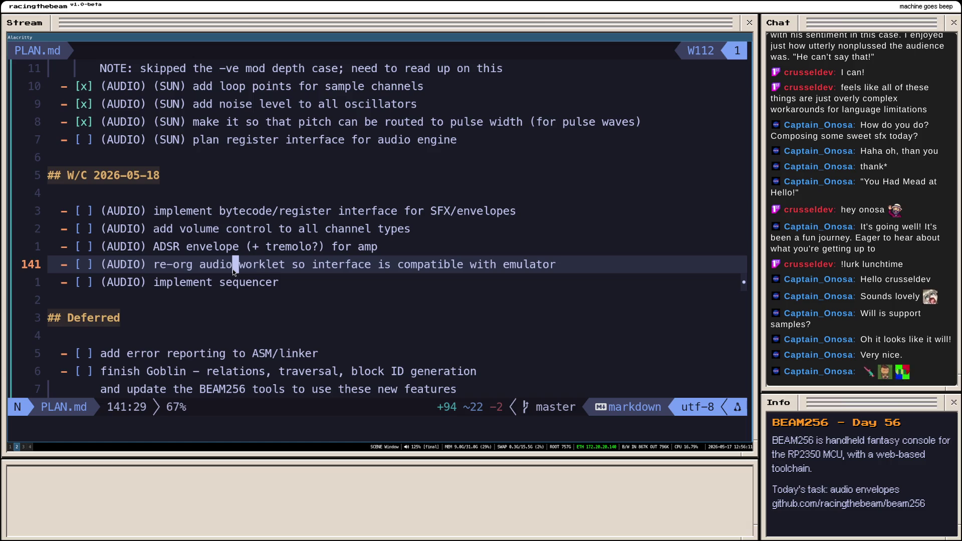
key("w")
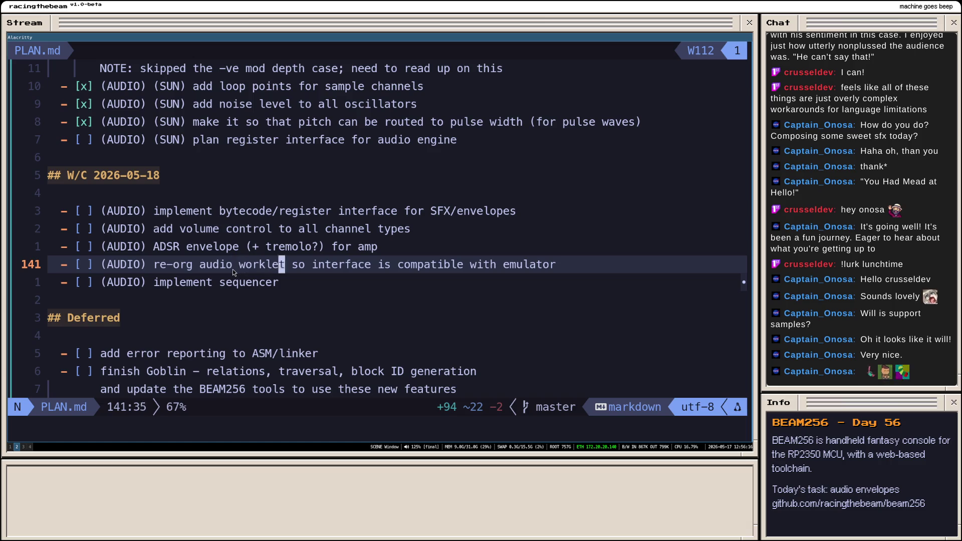
key("w")
key("w")
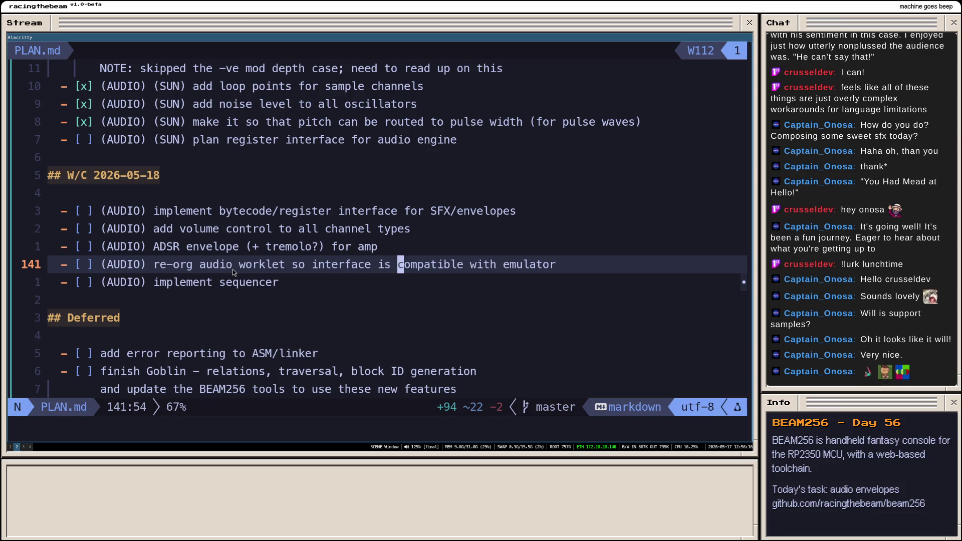
key("alt+j")
key("w")
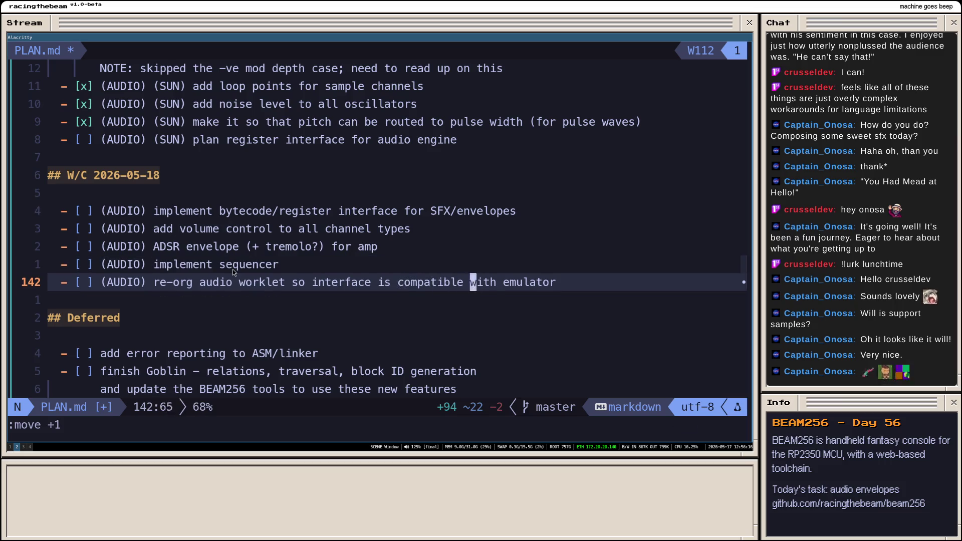
key("w")
key("e")
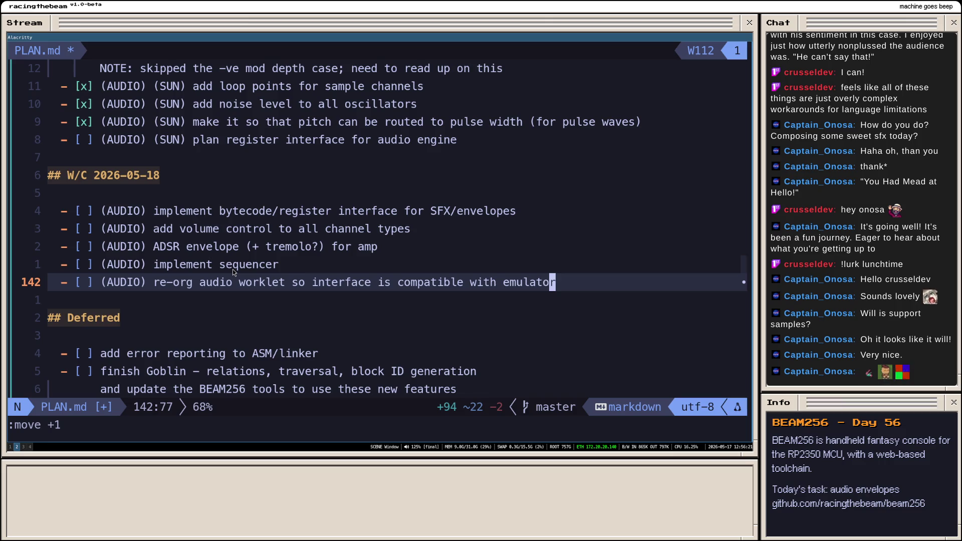
- Move the bytecode/register interface task below 'implement sequencer'
key("k")
key("k")
key("k")
key("k")
key("b")
key("b")
key("b")
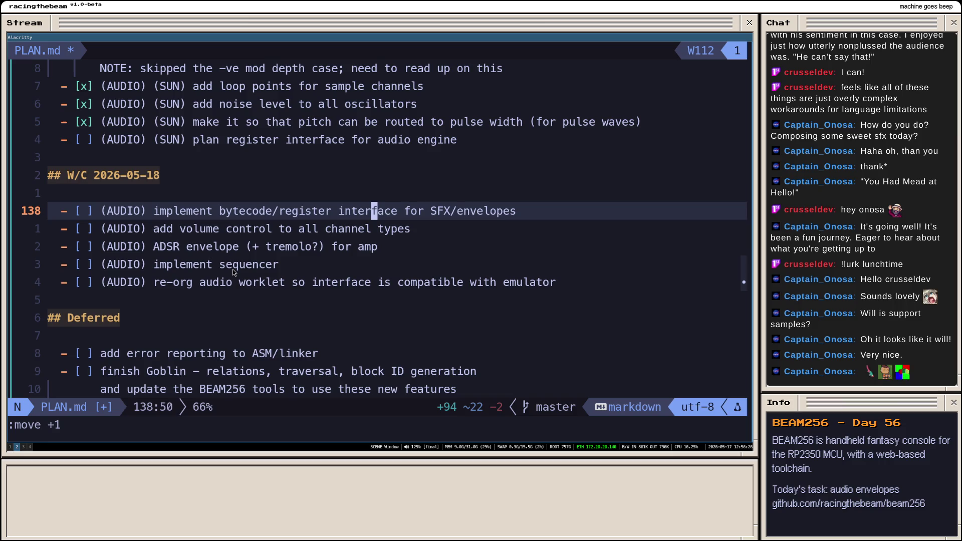
key("h")
key("alt+j")
key("alt+j")
key("alt+j")
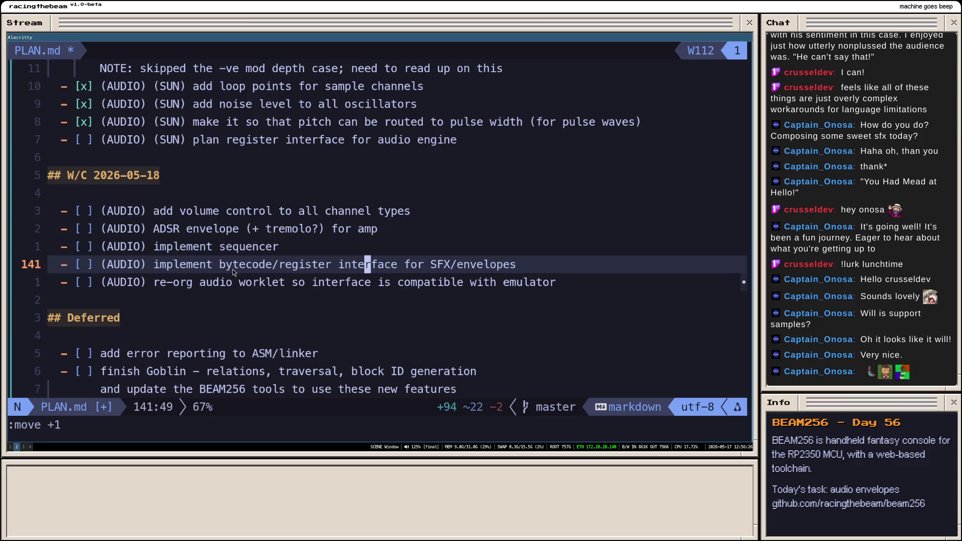
key("k")
type("o")
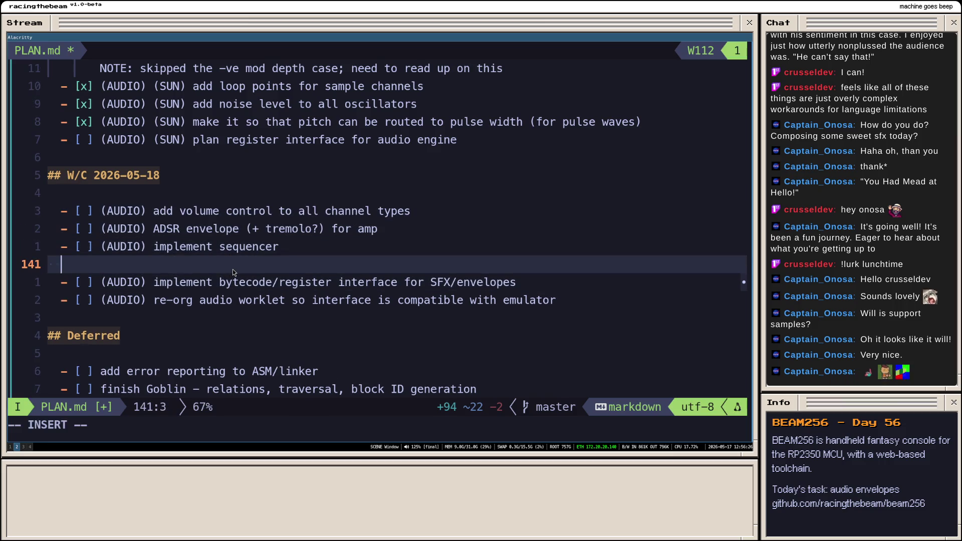
type("- [ u")
- Add an 'integrate audio system fully into emulator' task with an indented sub-bullet started beneath it
key("BackSpace")
type("] ")
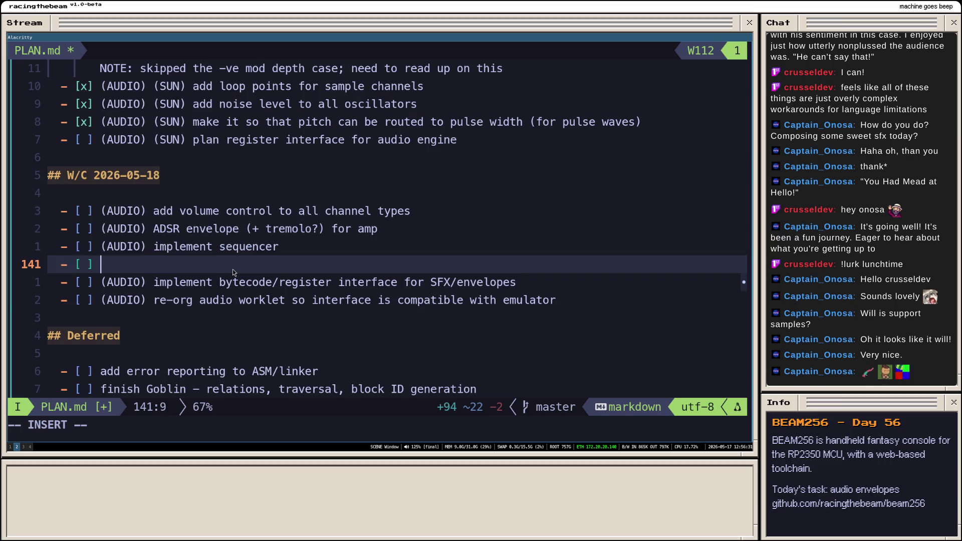
type("(A")
key("BackSpace")
key("BackSpace")
type("(A")
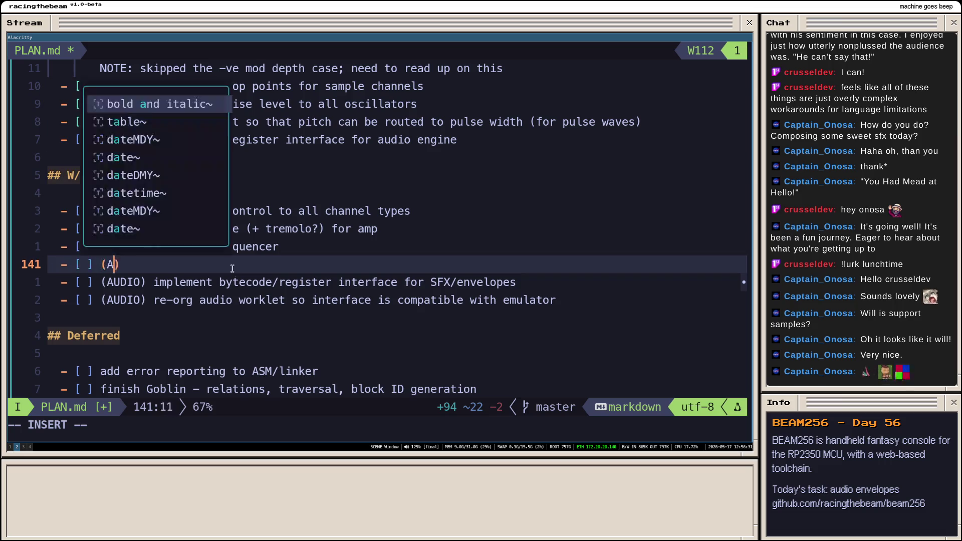
type("UDIO)")
key("Return")
key("BackSpace")
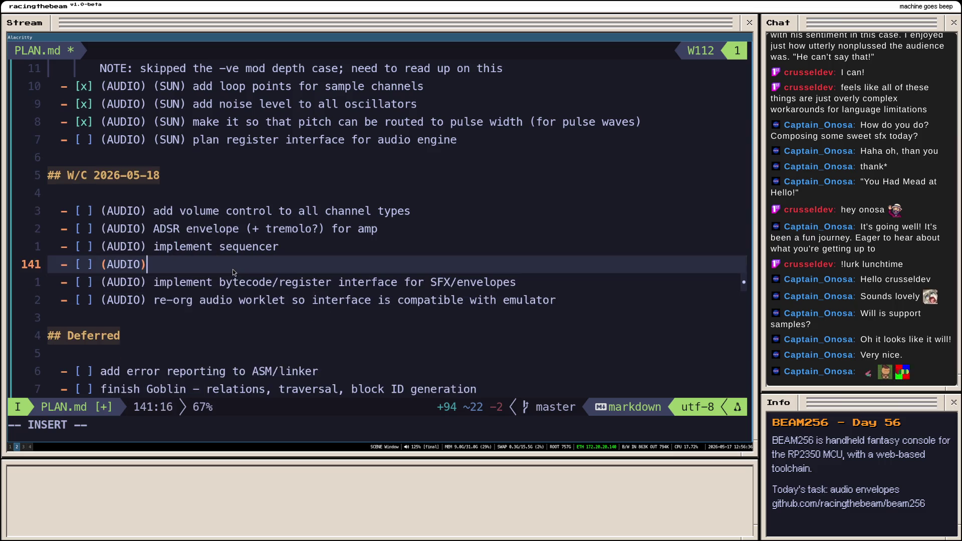
type(" integrate audio ")
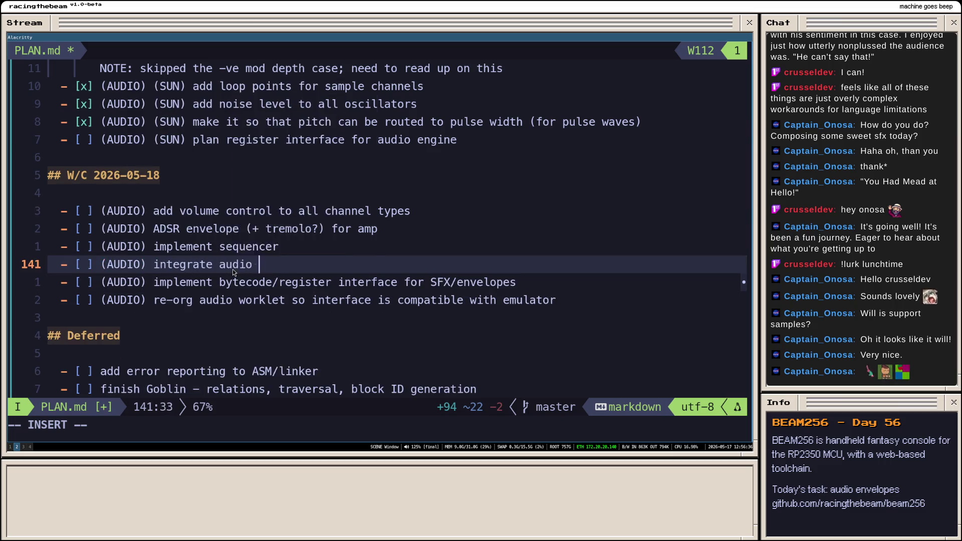
type("system fully int")
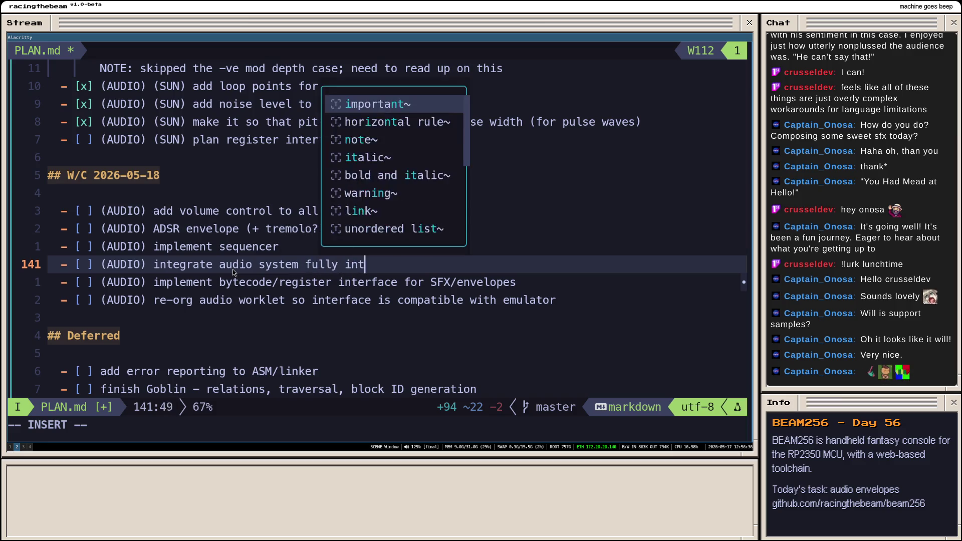
type("o into ema")
key("BackSpace")
type("ula")
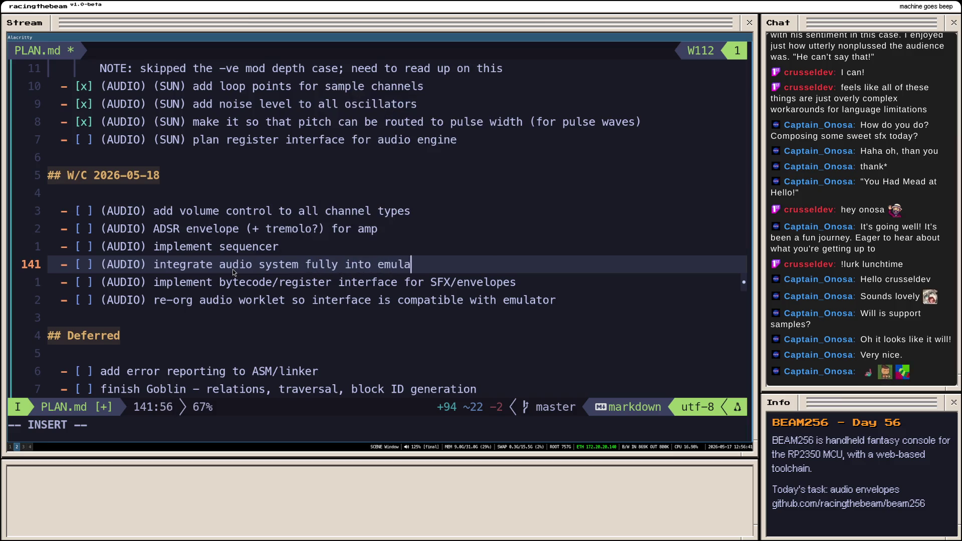
type("teyr")
key("BackSpace")
key("BackSpace")
key("BackSpace")
type("or")
key("Return")
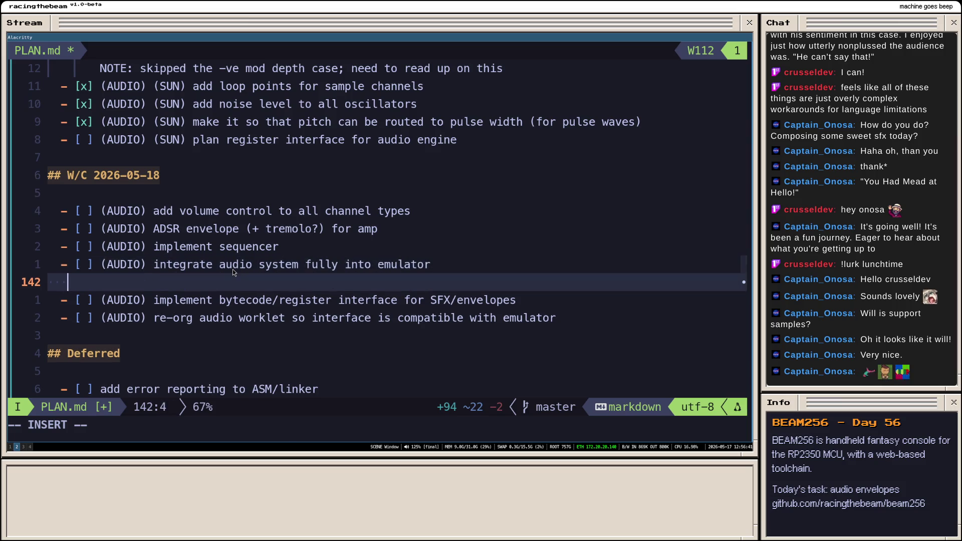
key("Tab")
key("Tab")
type("- ")
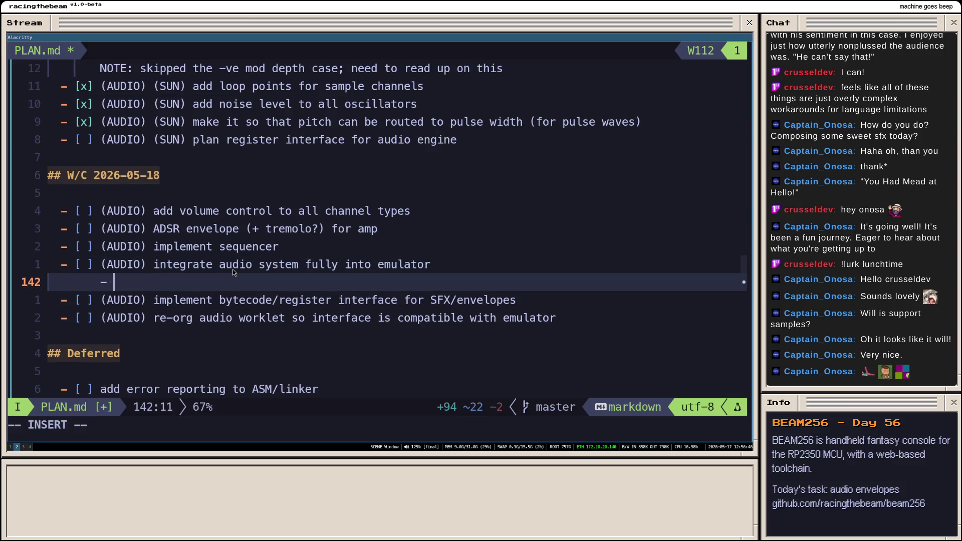
type("shared")
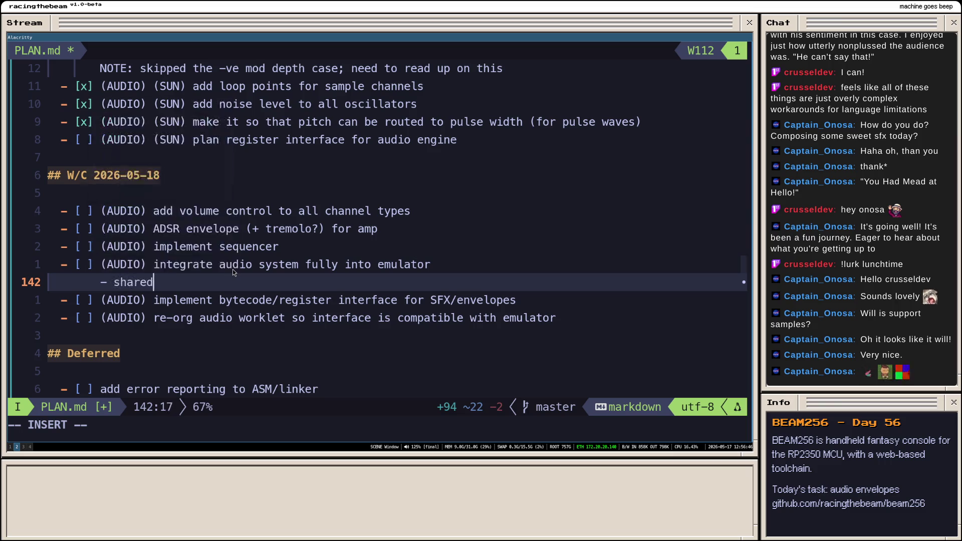
type(" array buffer ")
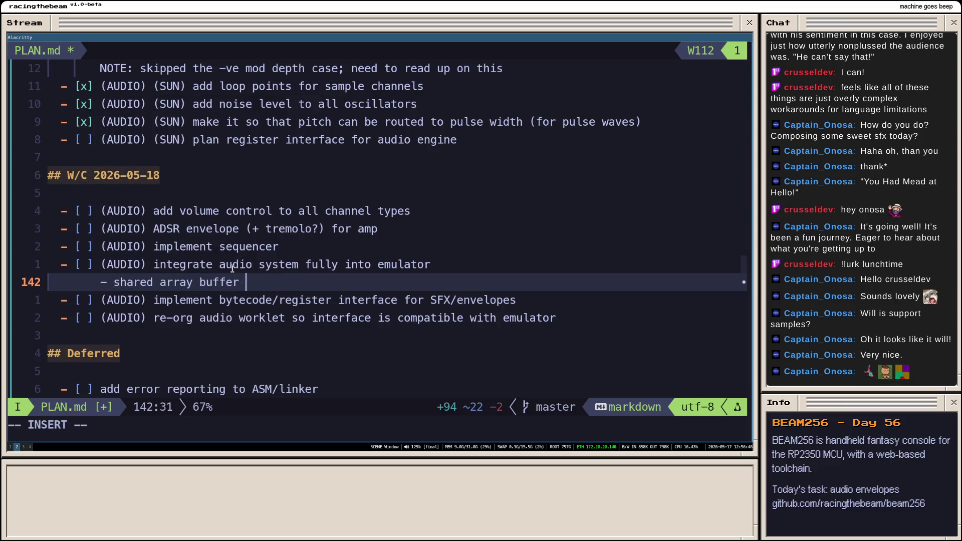
type("+ atomcis for")
- Write sub-bullets on shared array buffer atomics, command structure and IO port representations, and save
key("BackSpace")
key("BackSpace")
key("BackSpace")
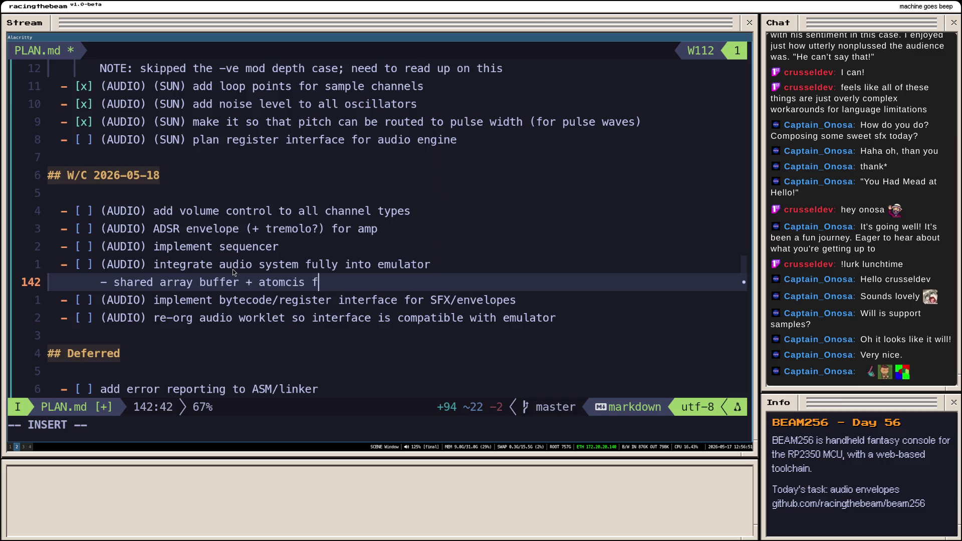
key("BackSpace")
key("BackSpace")
key("BackSpace")
type("ci")
key("BackSpace")
key("BackSpace")
type("ics for r")
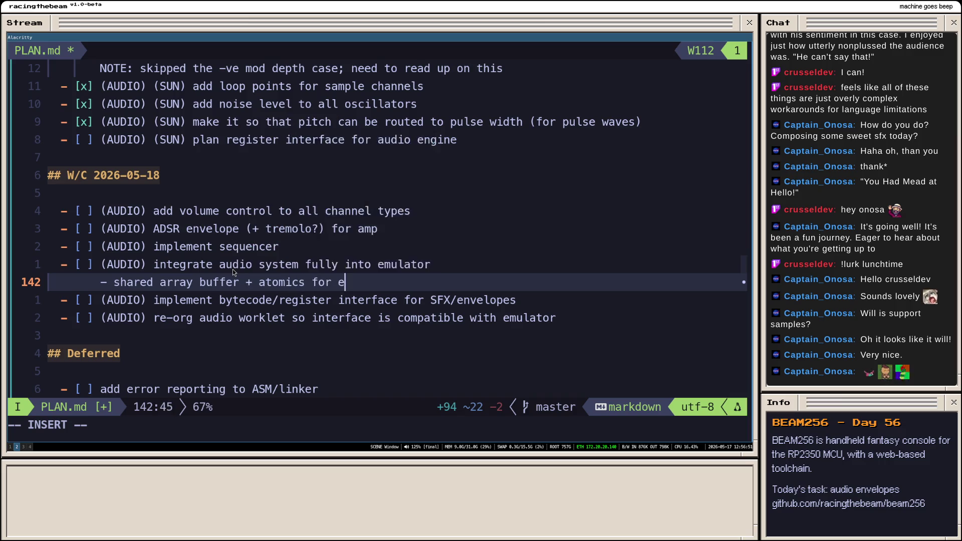
type("egister access")
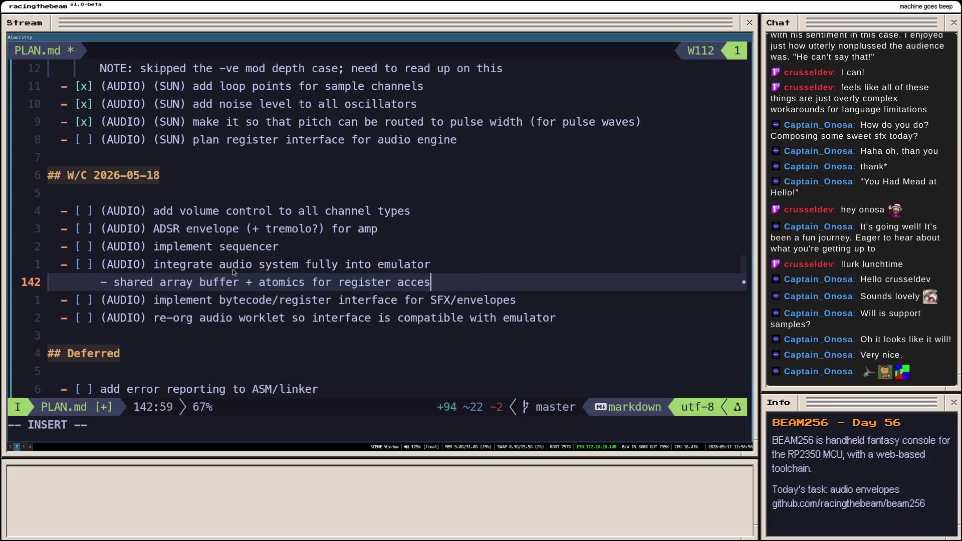
key("Return")
type("- for")
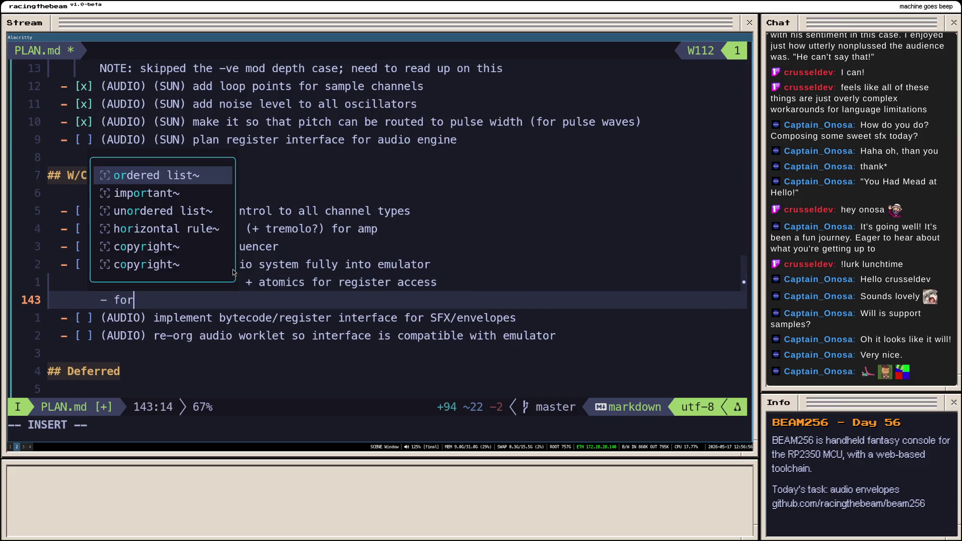
type("malise comm")
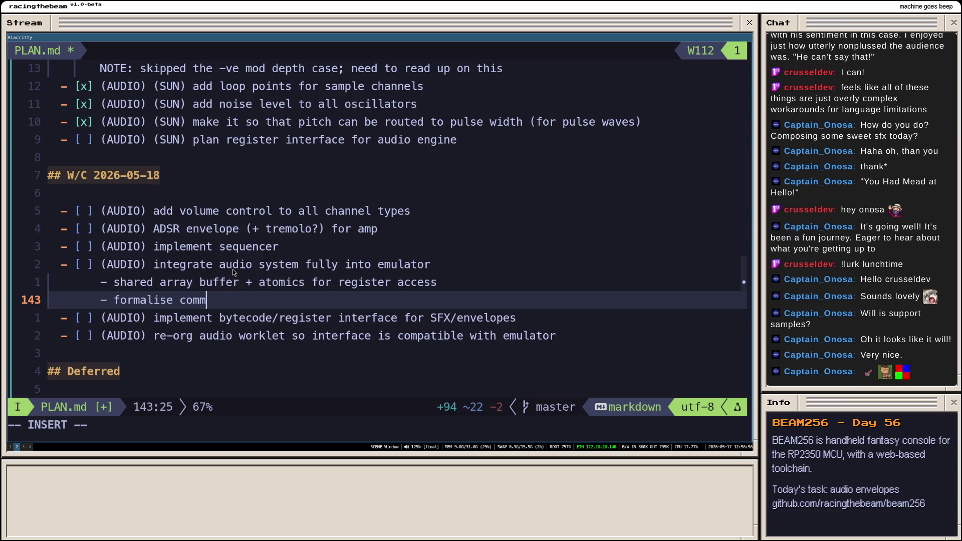
type("ands")
key("BackSpace")
key("BackSpace")
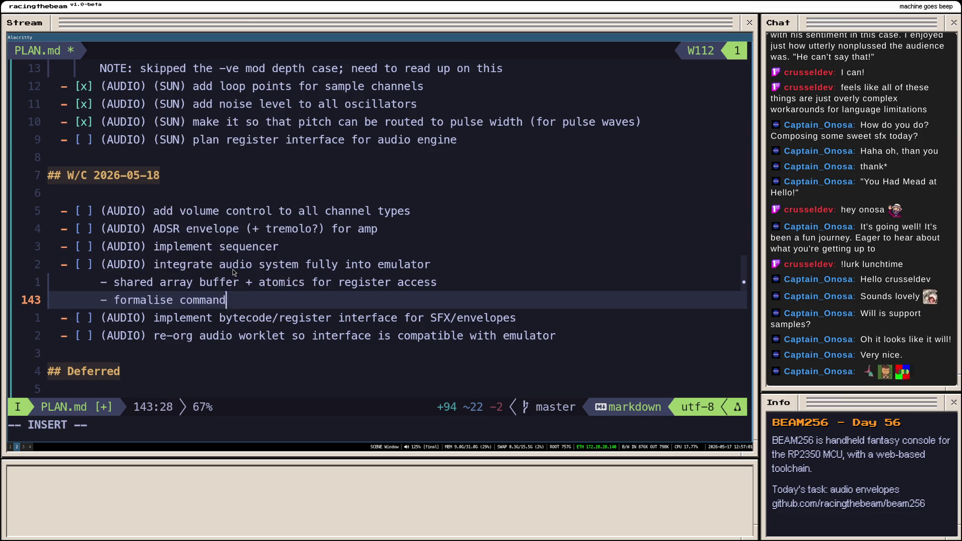
type("struct")
key("Escape")
key("Escape")
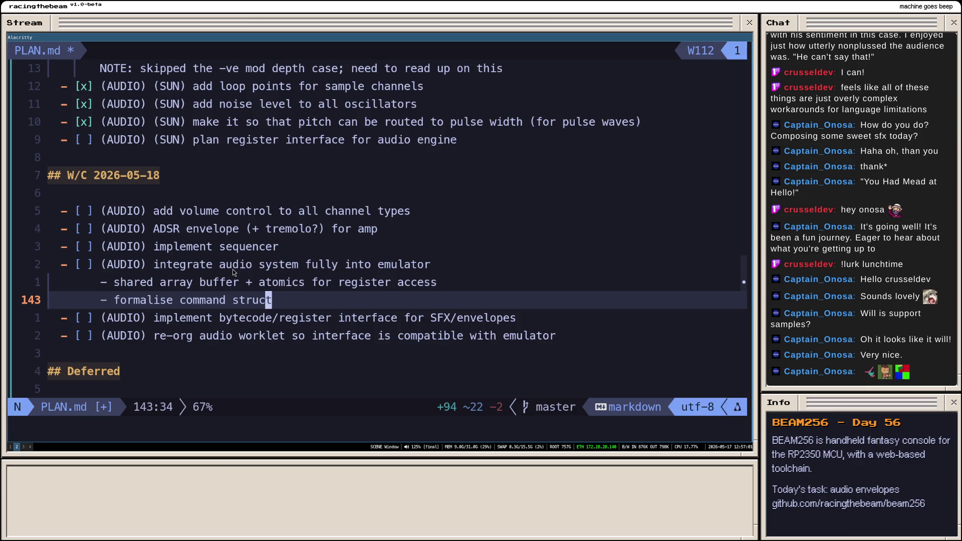
type("a")
type("ure")
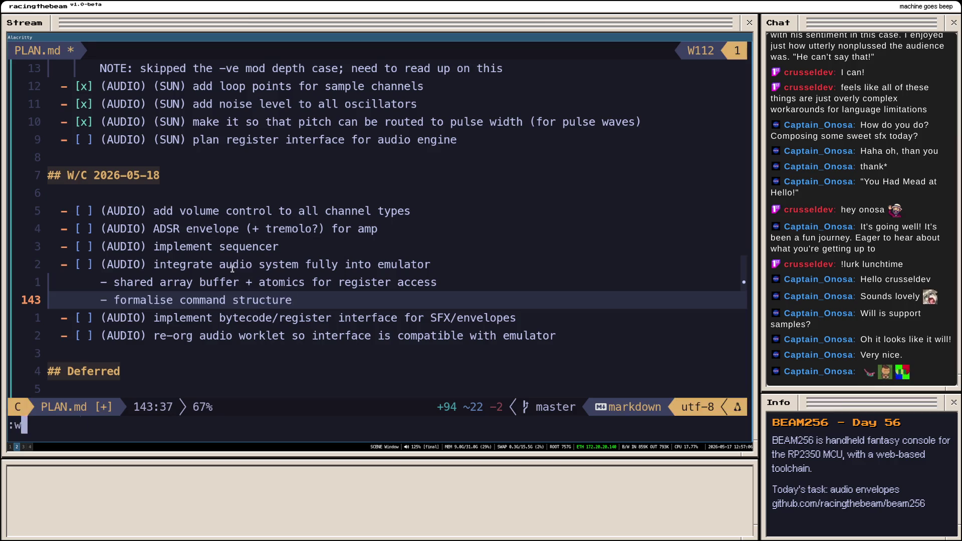
key("Return")
type("- ")
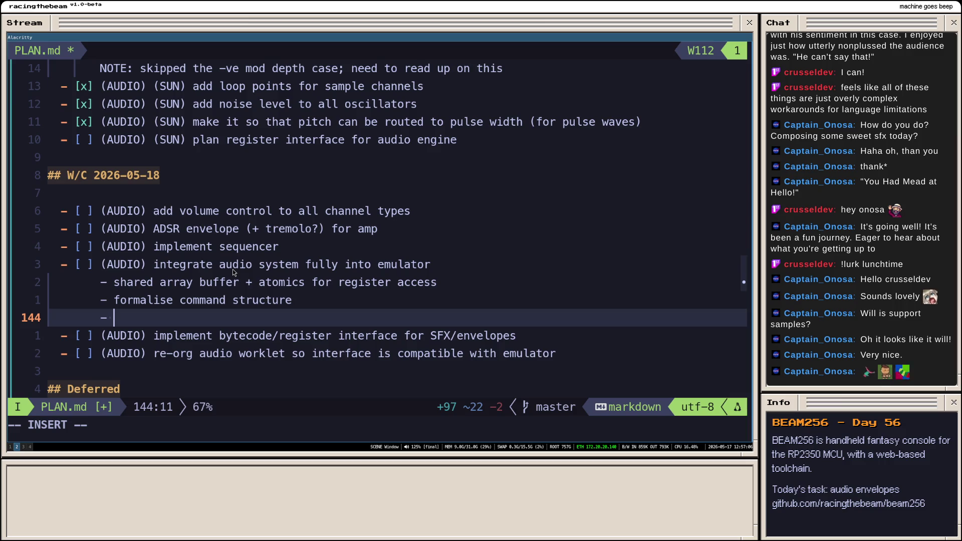
type("impl")
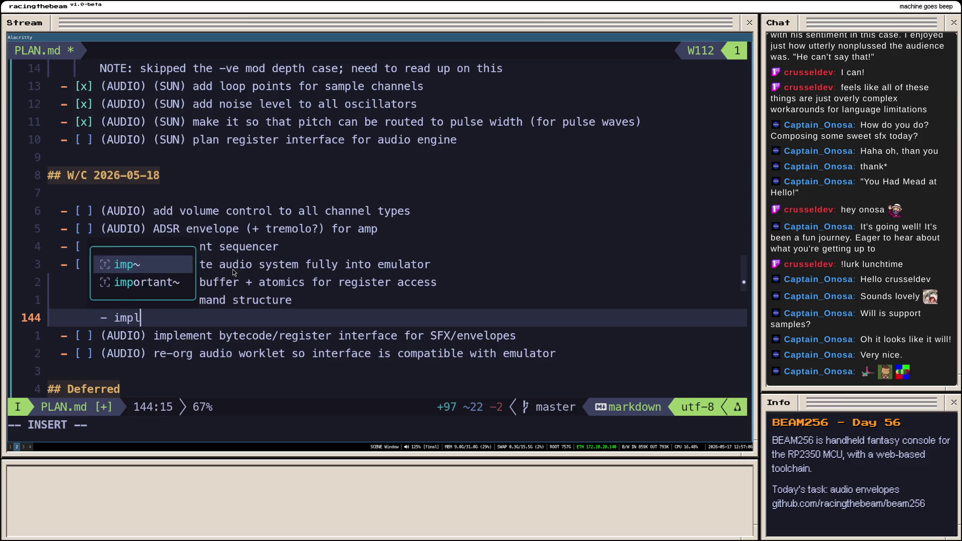
type("ement IO p")
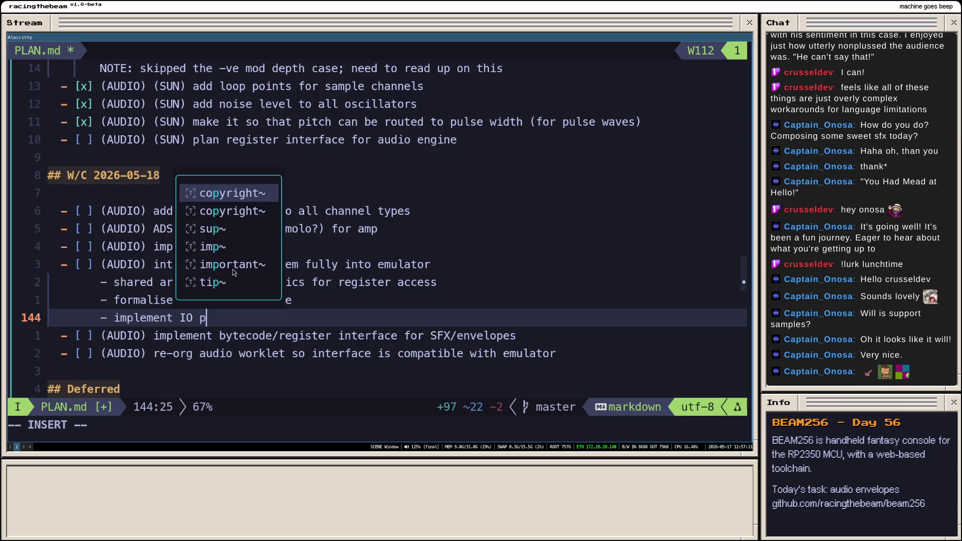
type("ort operations and tr")
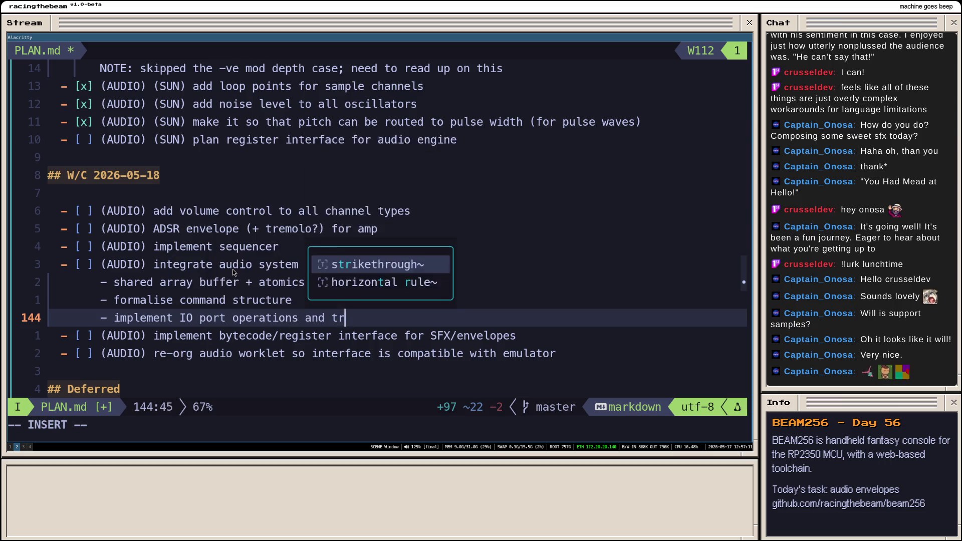
type("anslate to ")
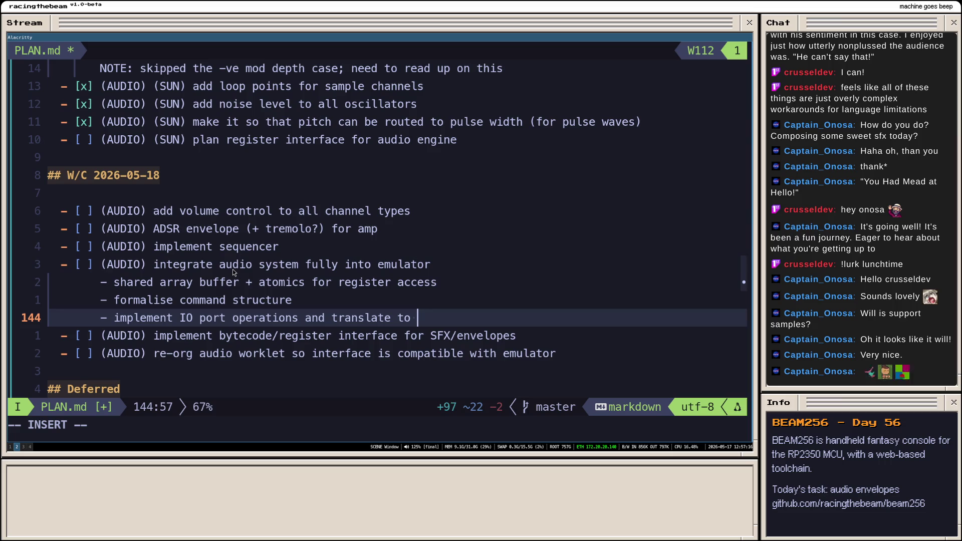
type("audio-engine rep")
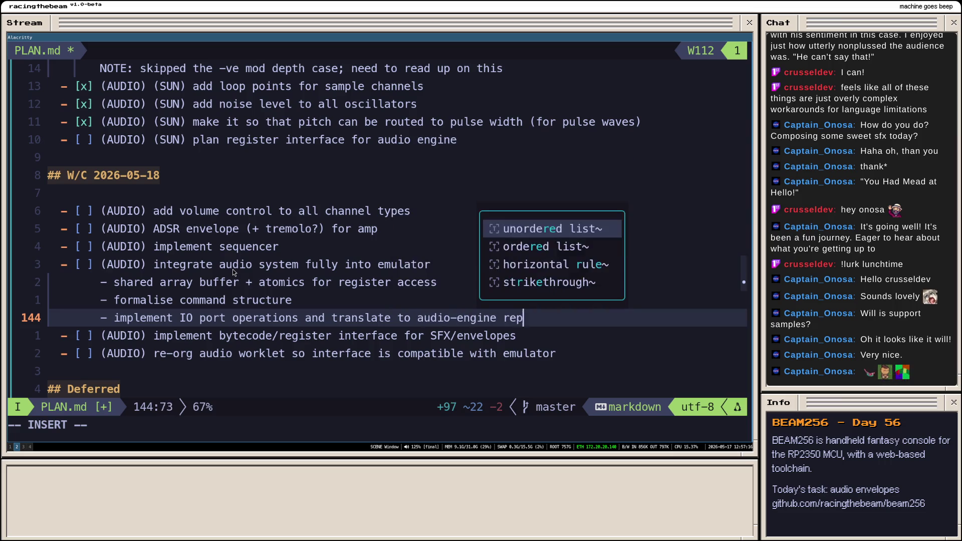
type("resentations")
key("Escape")
key("ctrl+s")
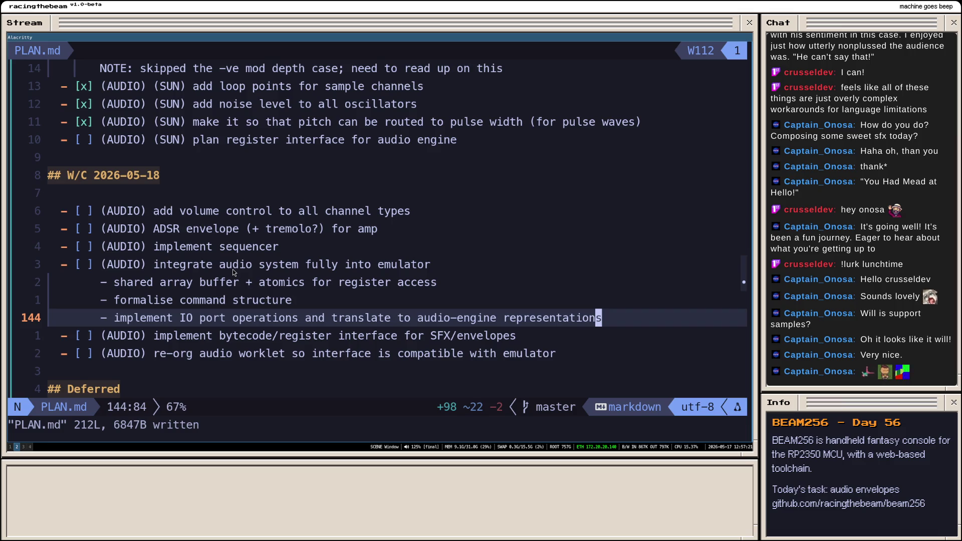
- Add an audio worklet/emulator interface sub-bullet, delete two old AUDIO tasks and save the plan
key("j")
key("k")
key("k")
key("k")
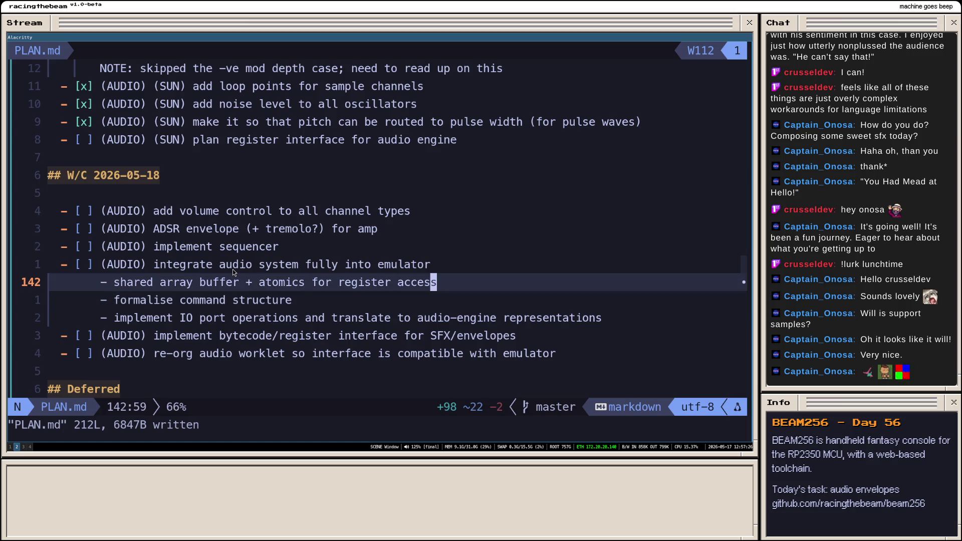
key("j")
key("j")
type("o- ")
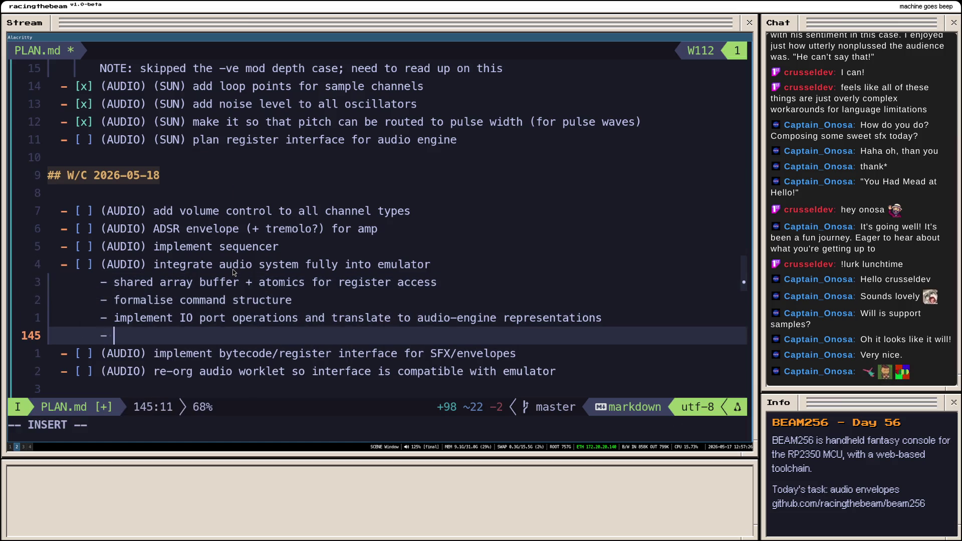
type("general ")
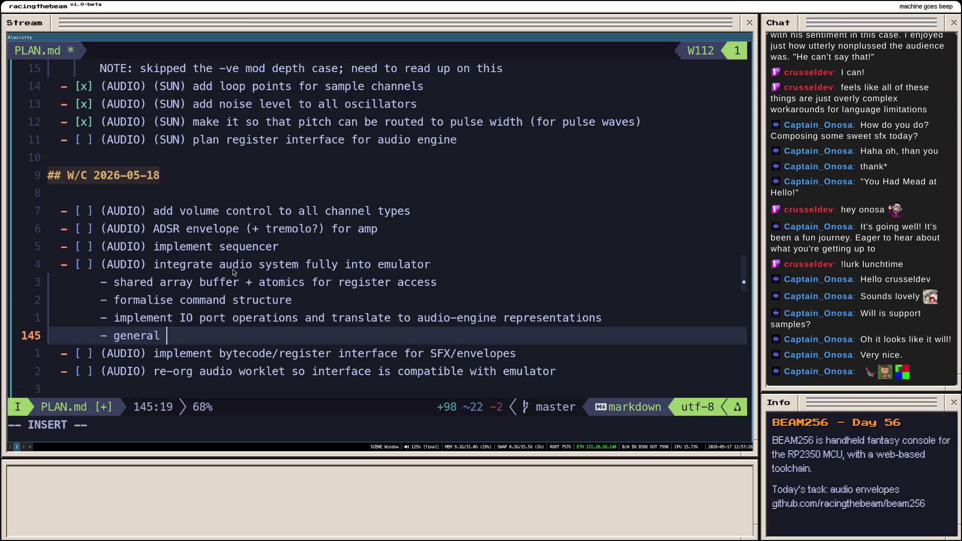
type("fixing of the au")
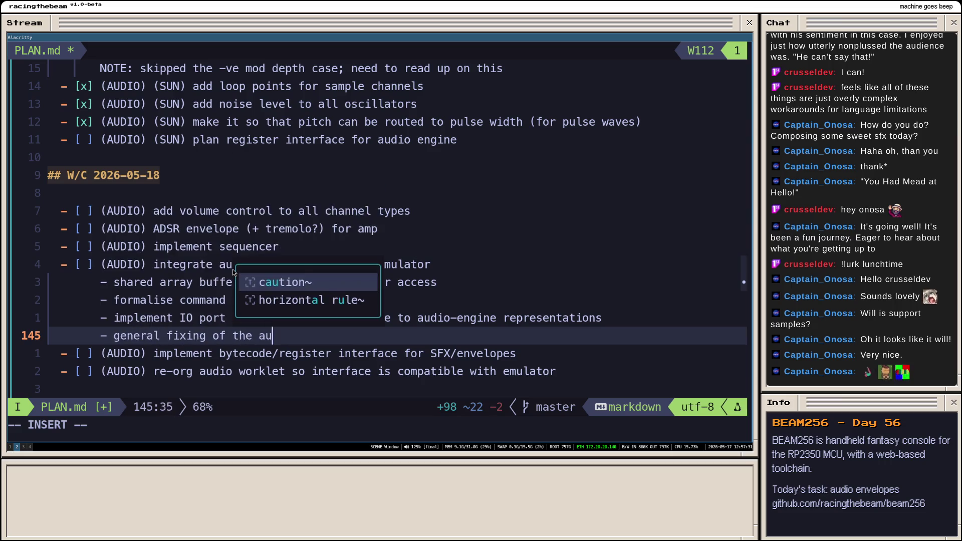
type("io")
key("BackSpace")
key("BackSpace")
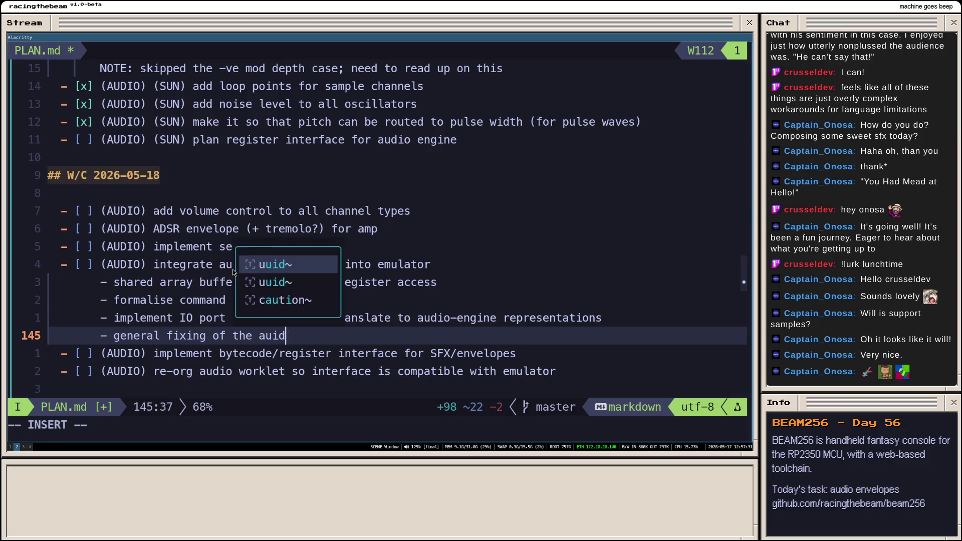
type("dio worklet ")
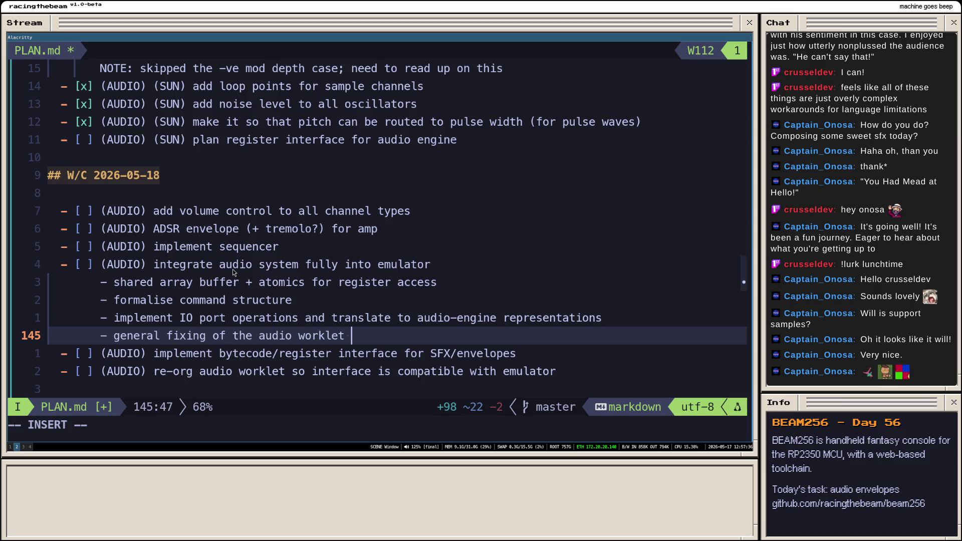
type("/ meul")
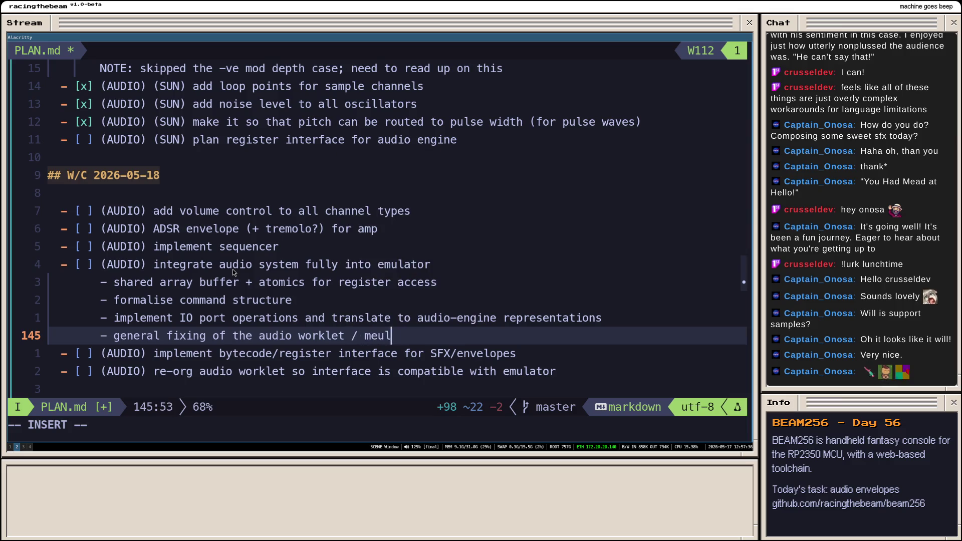
key("BackSpace")
key("BackSpace")
key("BackSpace")
key("BackSpace")
type("emulator in")
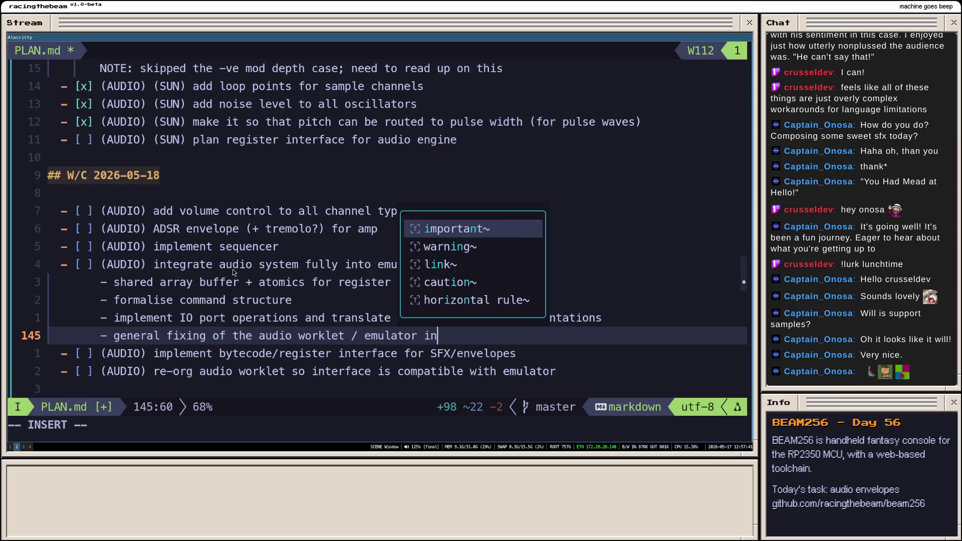
type("terface")
key("Escape")
type(":w")
key("Return")
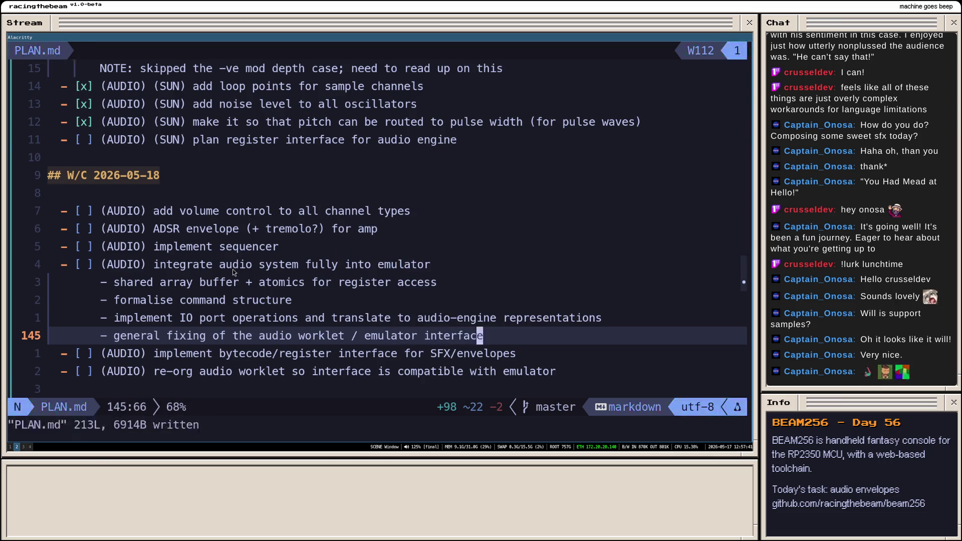
type("jdddd:w")
key("Return")
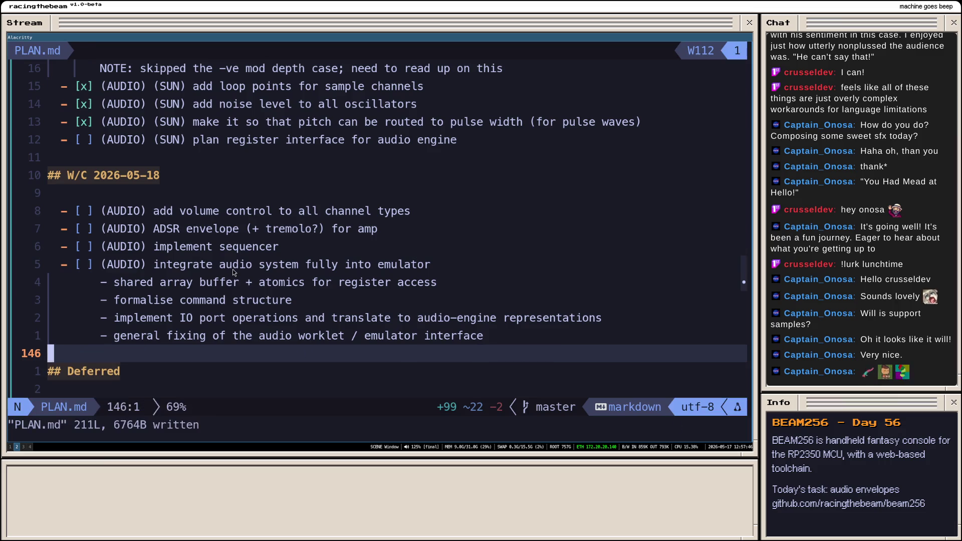
- Review the new sub-bullets, then switch tmux to the audio.h and engine.c code window
key("k")
key("k")
key("j")
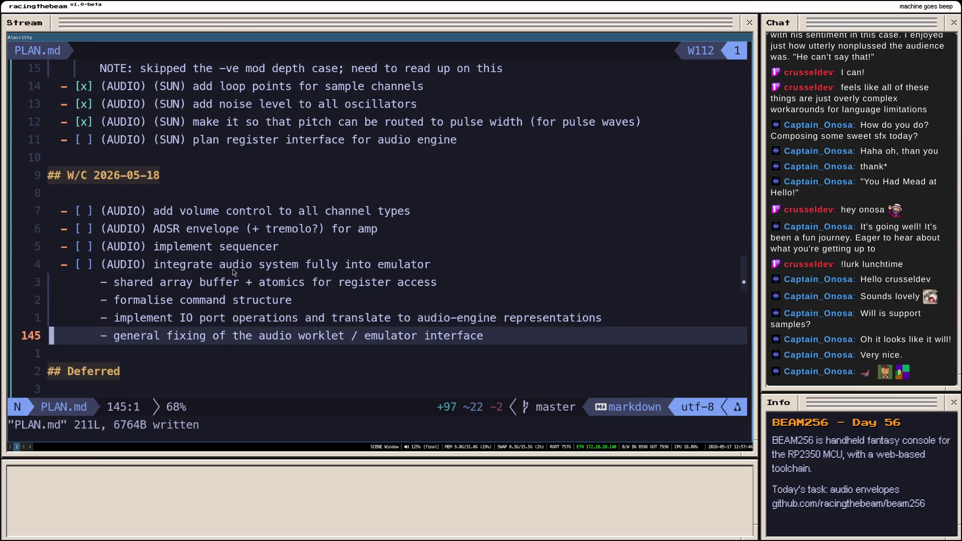
key("k")
key("k")
key("j")
key("j")
key("j")
key("k")
key("k")
key("k")
key("k")
key("j")
key("j")
key("j")
key("k")
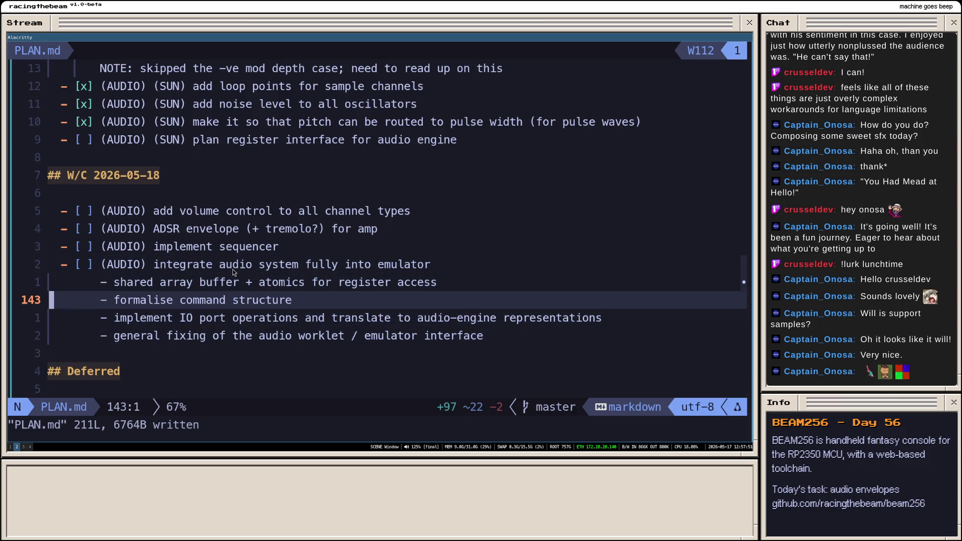
key("k")
key("j")
key("j")
key("j")
key("k")
key("k")
key("k")
key("k")
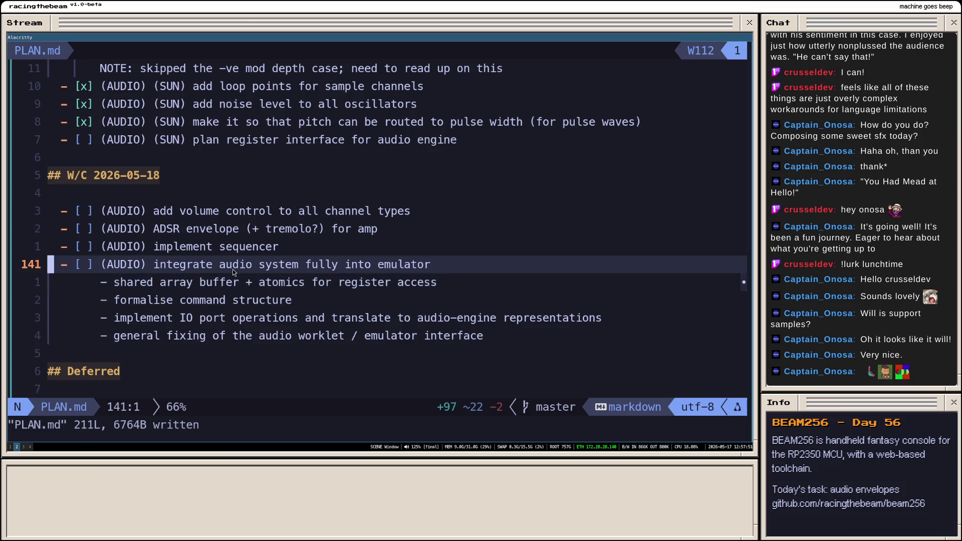
key("j")
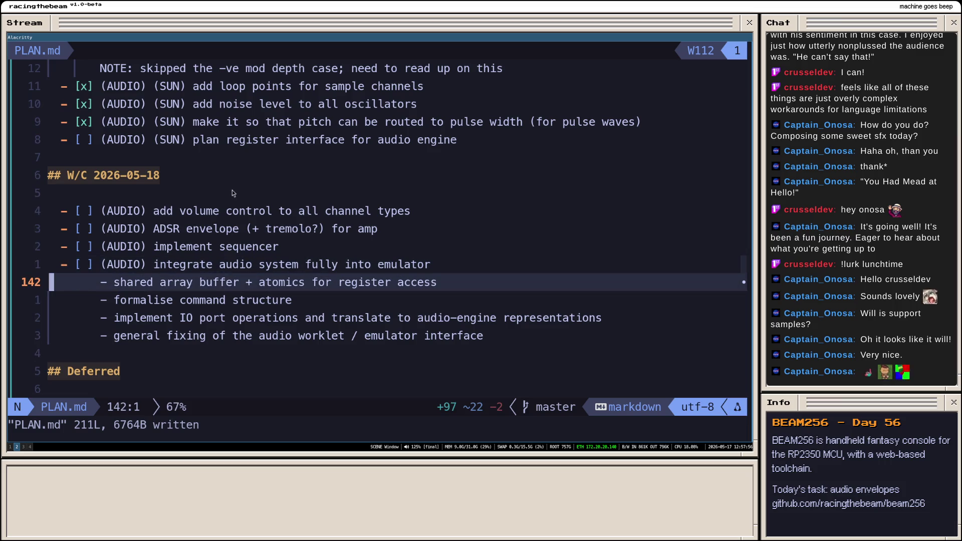
scroll(277, 192, "up", 1)
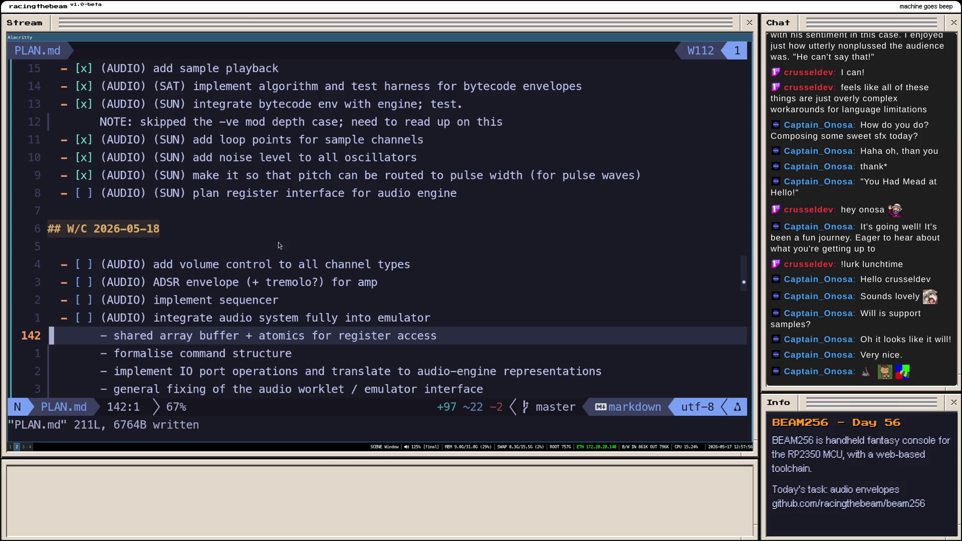
key("ctrl+b")
key("n")
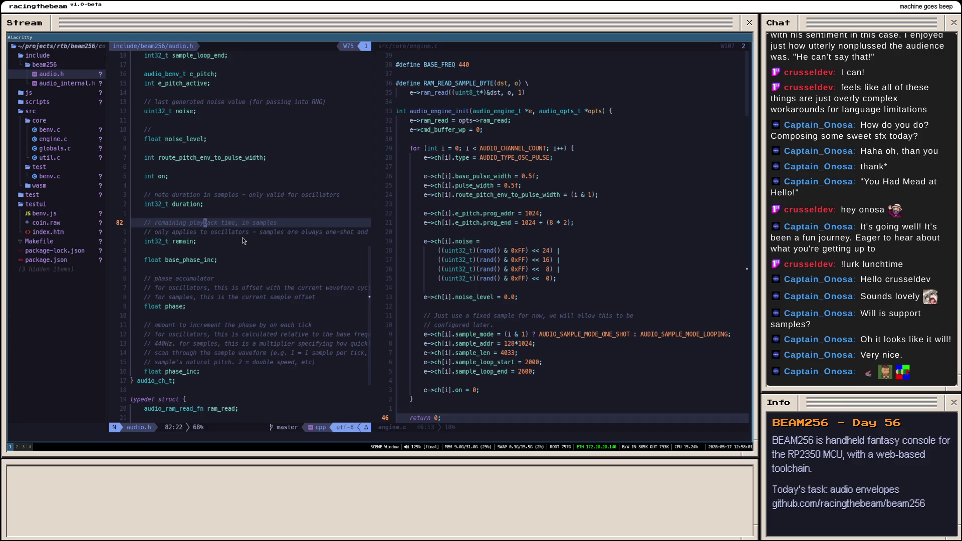
key("super+2")
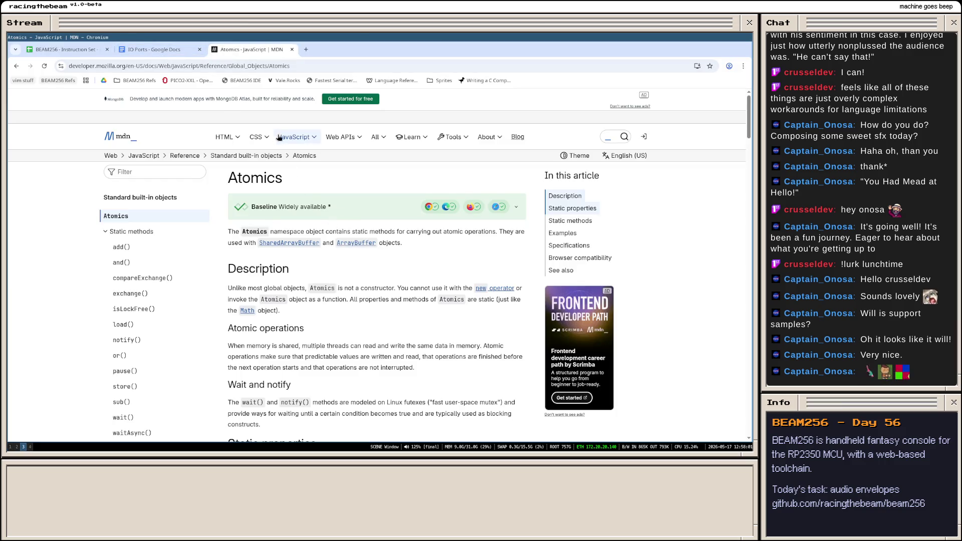
left_click(154, 49)
scroll(286, 254, "up", 5)
scroll(287, 255, "up", 2)
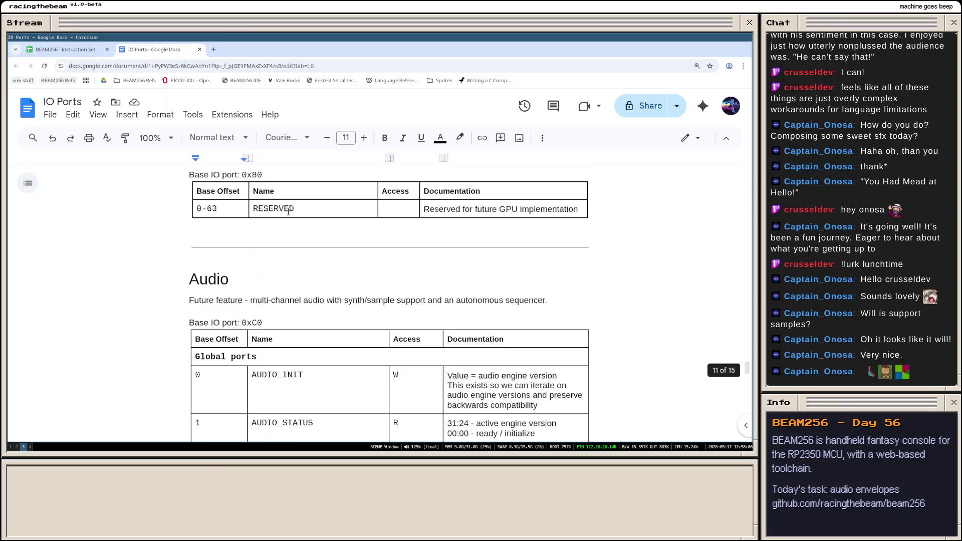
scroll(286, 255, "down", 4)
scroll(286, 254, "down", 3)
scroll(286, 254, "up", 4)
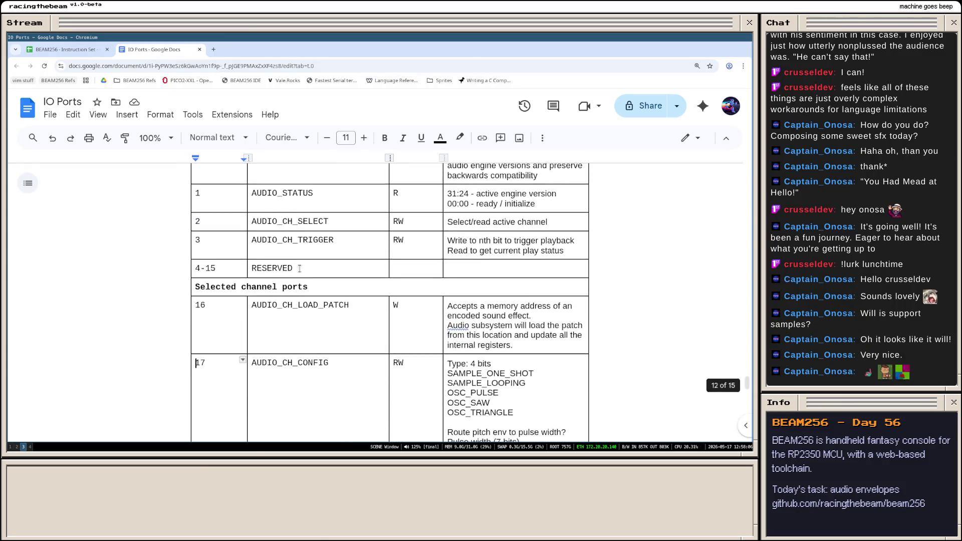
scroll(304, 252, "up", 3)
scroll(304, 252, "up", 1)
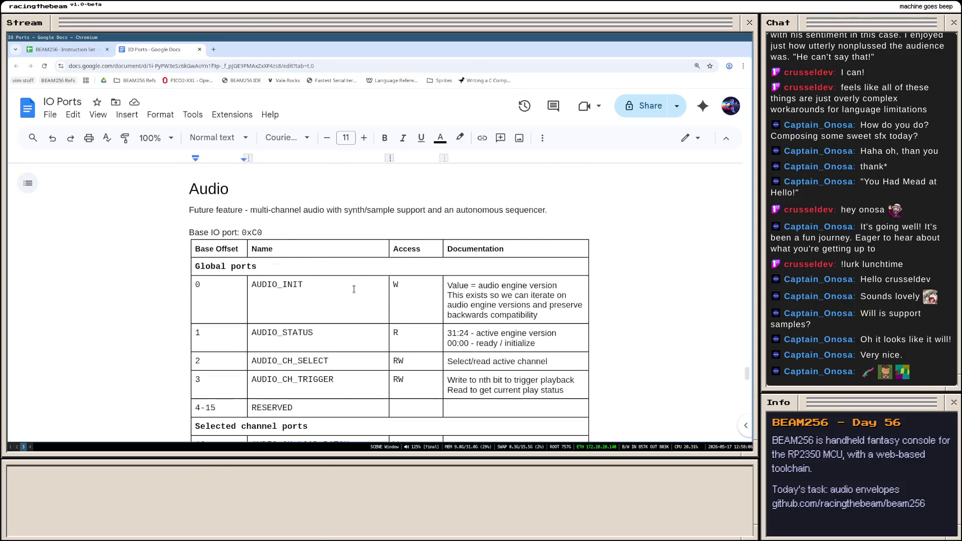
scroll(354, 289, "down", 3)
scroll(353, 289, "down", 3)
scroll(314, 275, "down", 3)
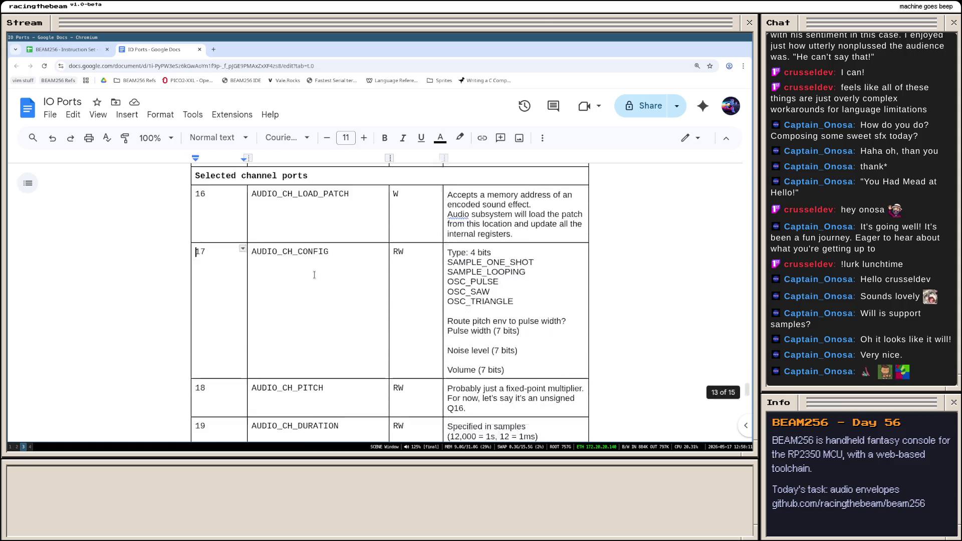
scroll(315, 275, "down", 4)
scroll(326, 297, "down", 3)
scroll(326, 296, "up", 3)
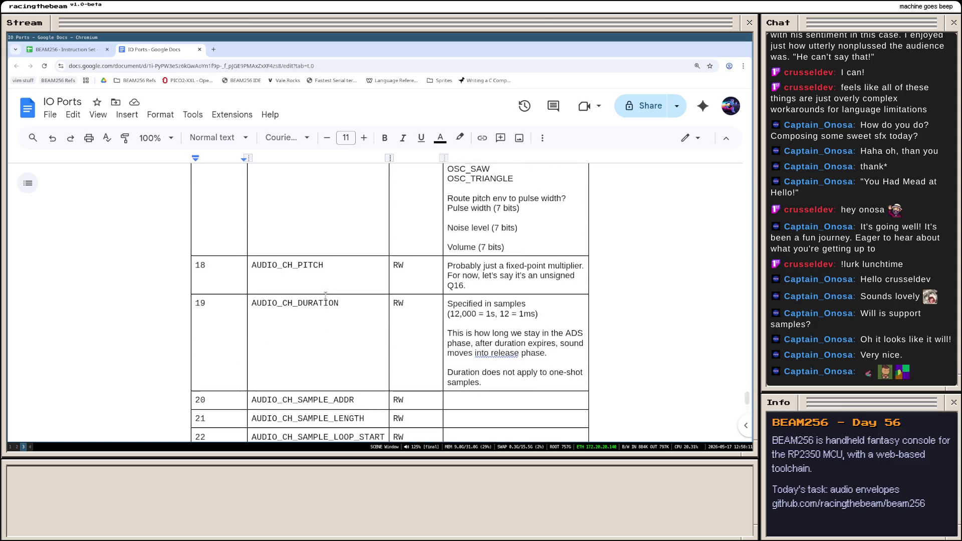
scroll(325, 296, "up", 3)
scroll(313, 260, "down", 6)
scroll(313, 260, "up", 3)
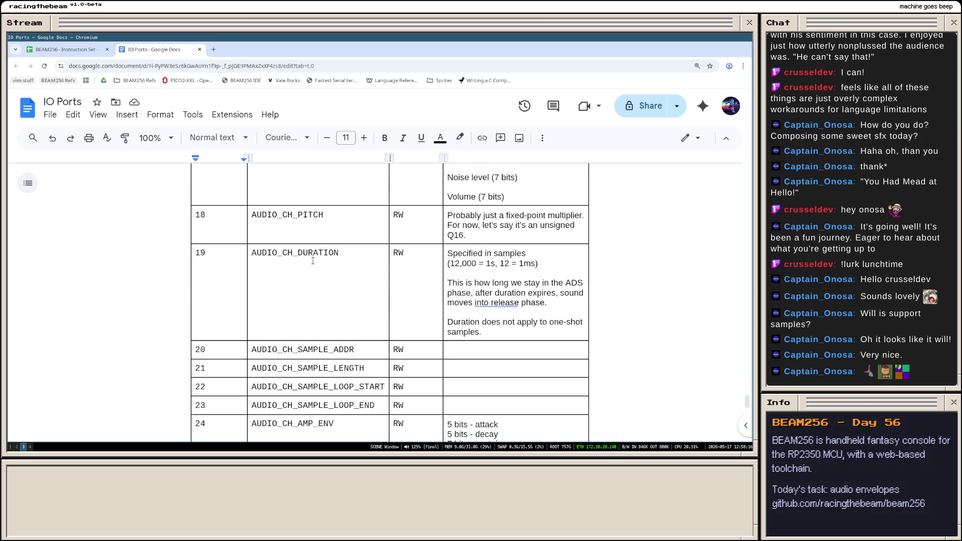
scroll(313, 260, "up", 2)
key("super+2")
scroll(276, 241, "up", 2)
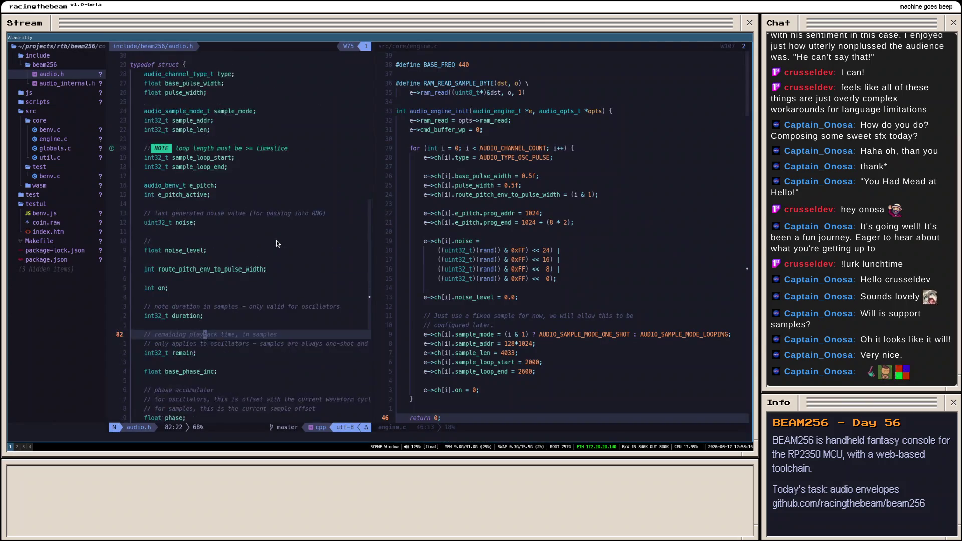
scroll(276, 241, "up", 1)
- Read benv.c's OP_WAIT through OP_MASK opcode defines, then return to the IO Ports document
left_click(50, 129)
scroll(258, 190, "down", 5)
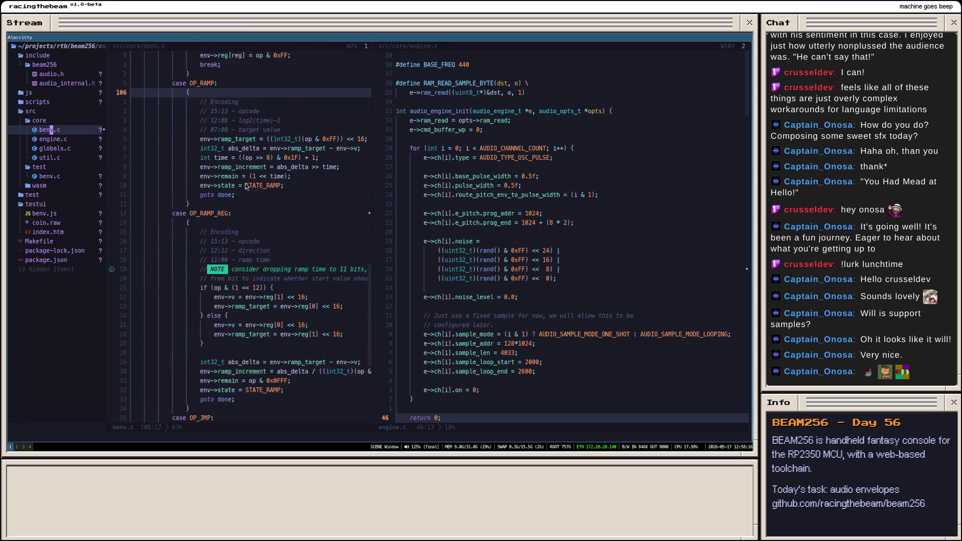
scroll(258, 190, "up", 5)
scroll(258, 190, "down", 3)
scroll(258, 189, "up", 6)
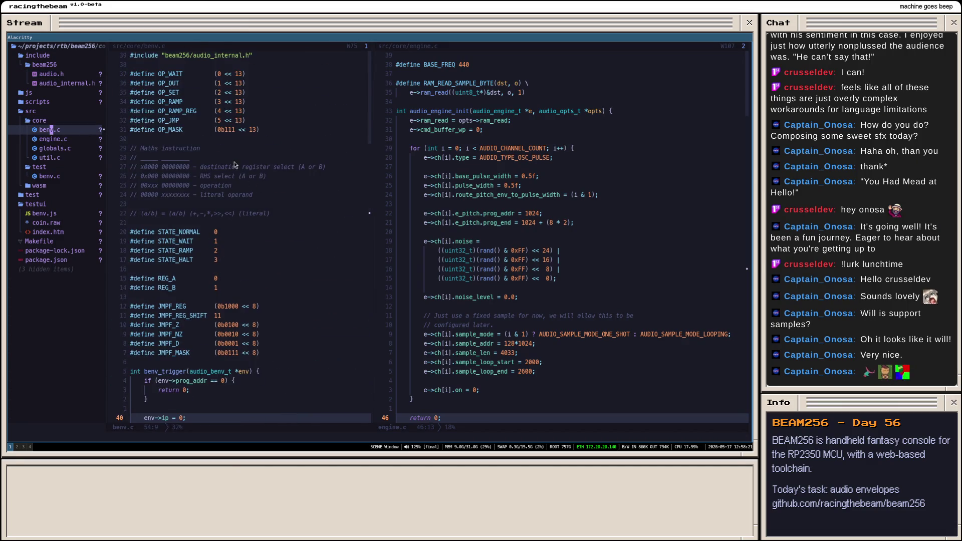
mouse_move(133, 75)
left_mouse_down()
mouse_move(307, 327)
mouse_move(316, 353)
left_mouse_up()
left_click(305, 362)
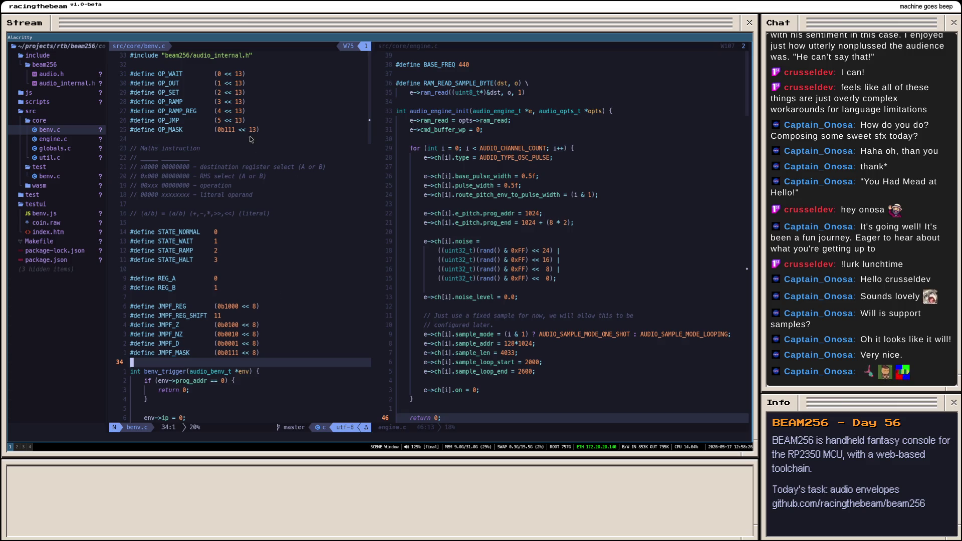
left_click_drag(133, 73, 259, 132)
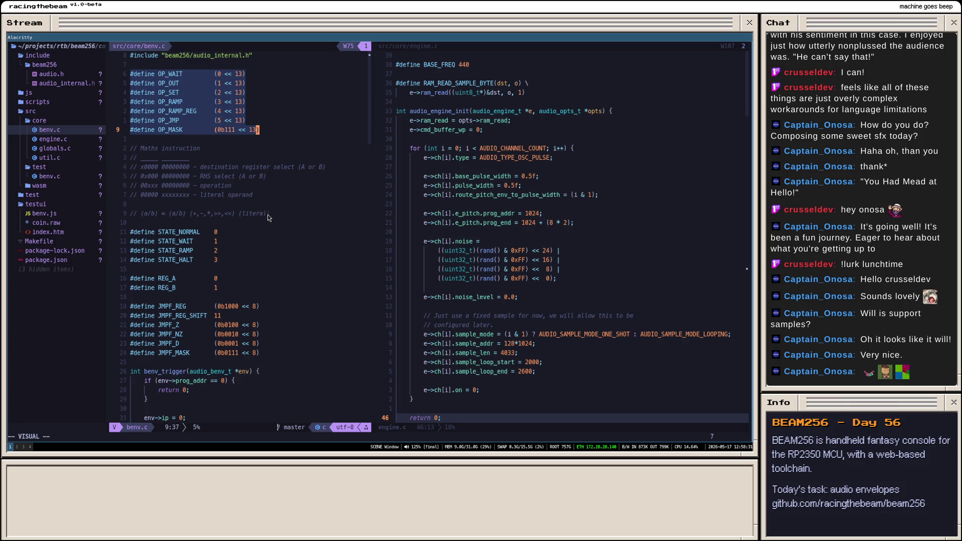
key("super+3")
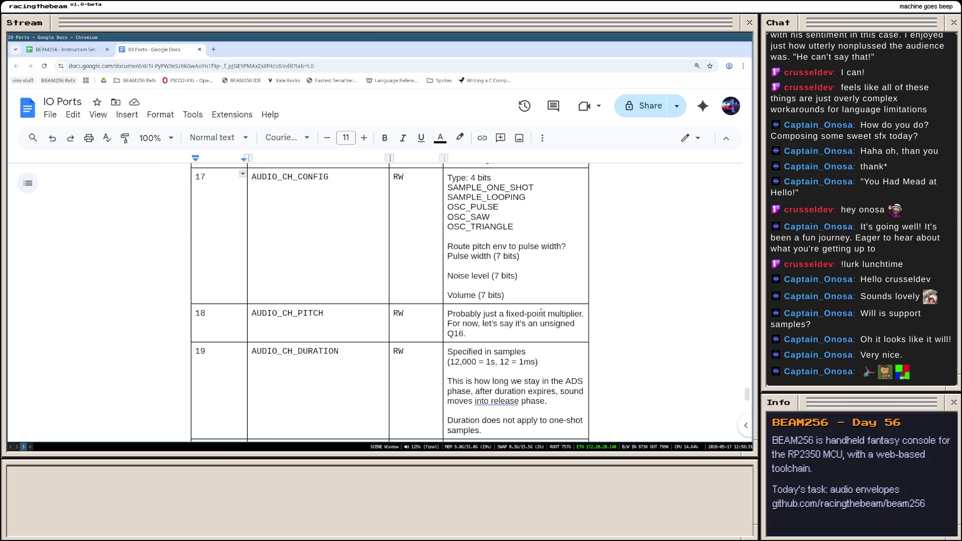
scroll(483, 257, "up", 5)
scroll(483, 255, "down", 5)
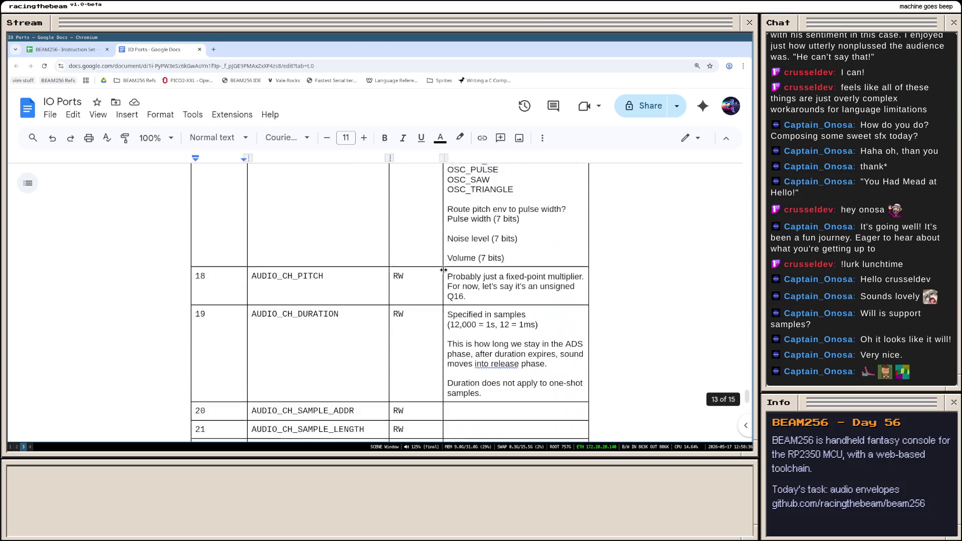
scroll(376, 278, "down", 5)
scroll(348, 289, "down", 3)
scroll(349, 289, "down", 3)
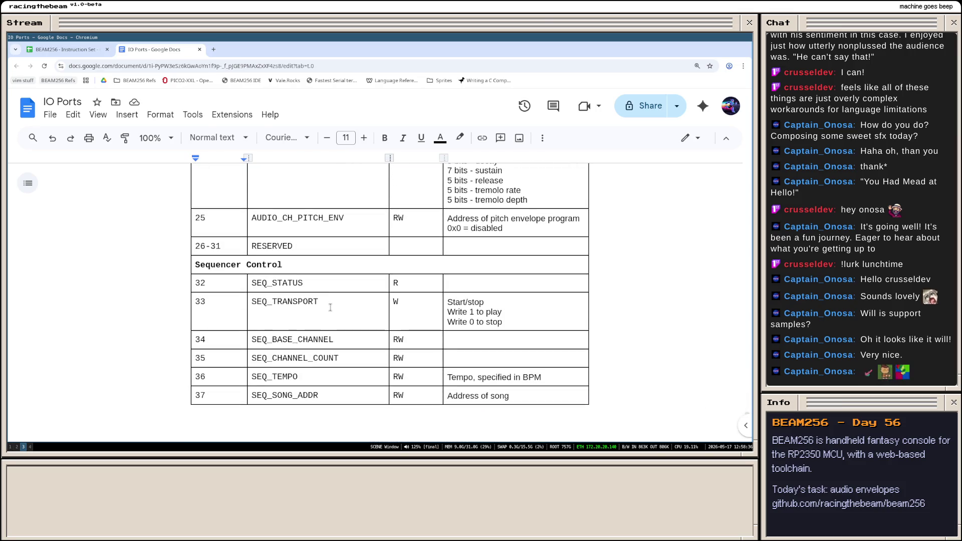
scroll(348, 289, "up", 5)
scroll(329, 306, "up", 4)
scroll(328, 307, "up", 4)
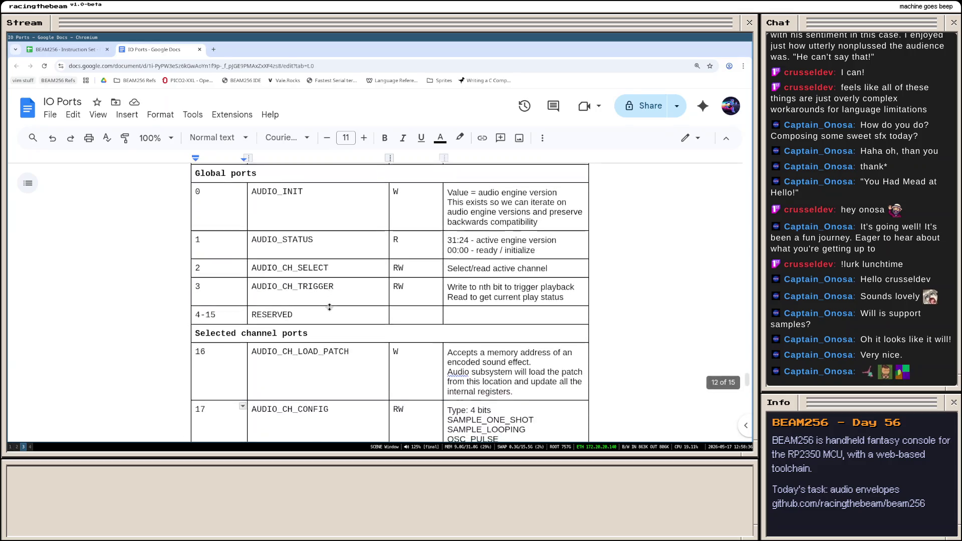
scroll(329, 306, "down", 2)
double_click(299, 304)
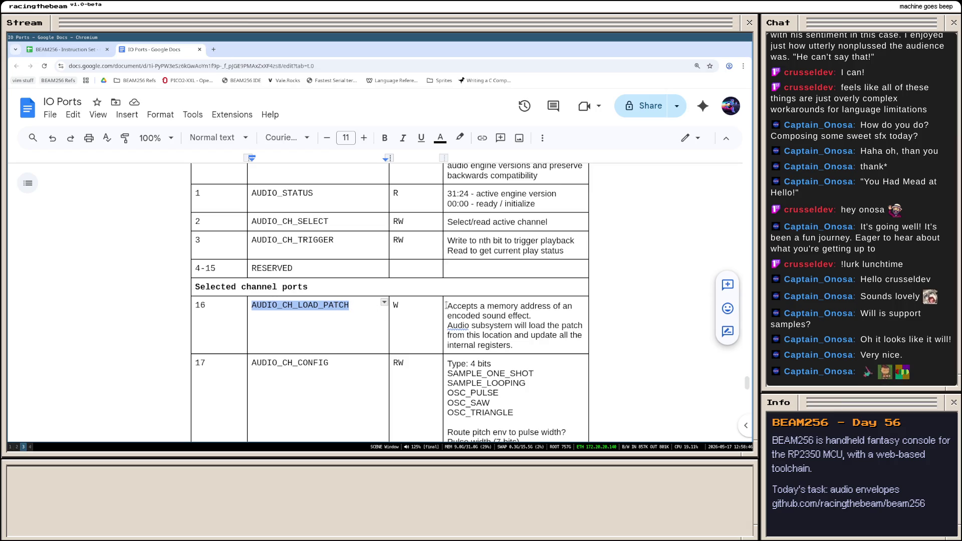
left_click_drag(447, 306, 522, 344)
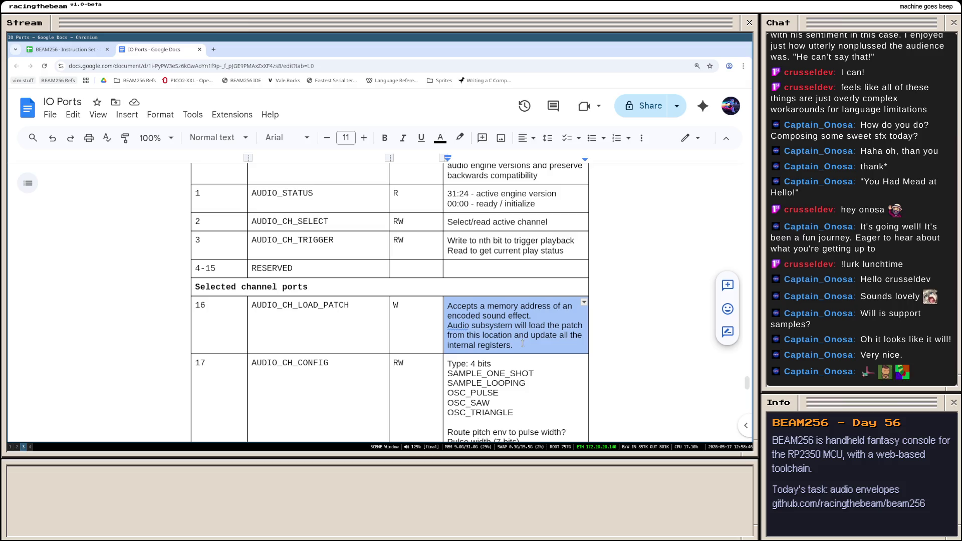
left_click(521, 345)
left_click_drag(514, 344, 456, 306)
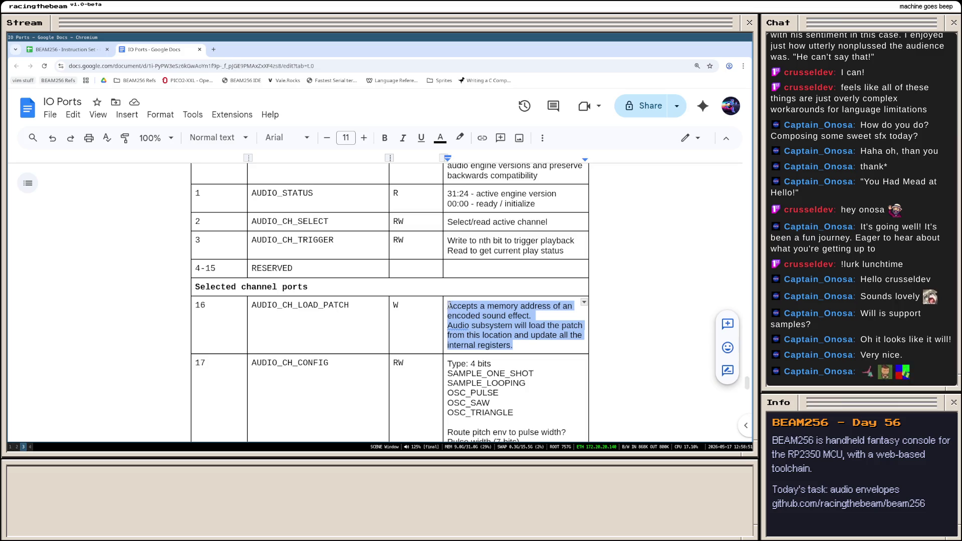
left_click(447, 307)
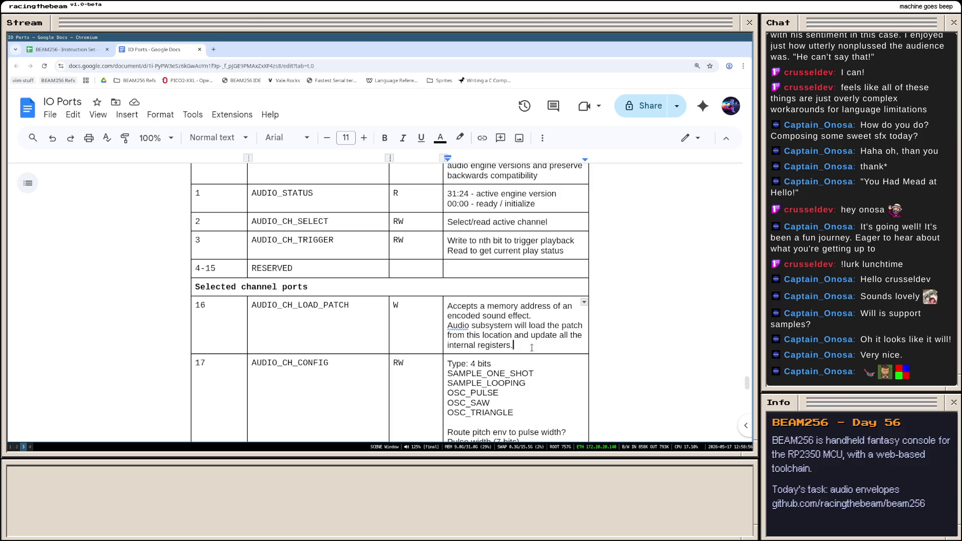
left_click_drag(515, 345, 447, 308)
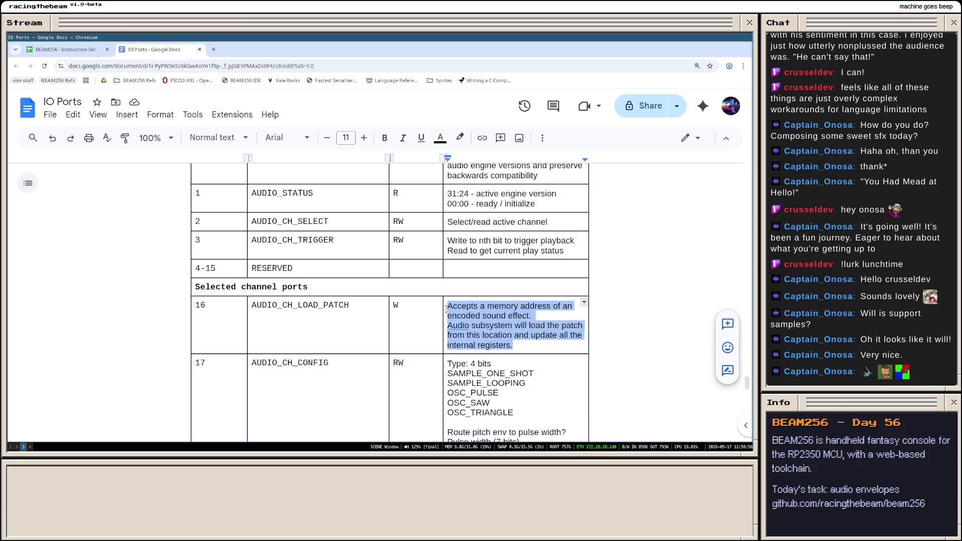
left_click(521, 345)
scroll(524, 342, "down", 1)
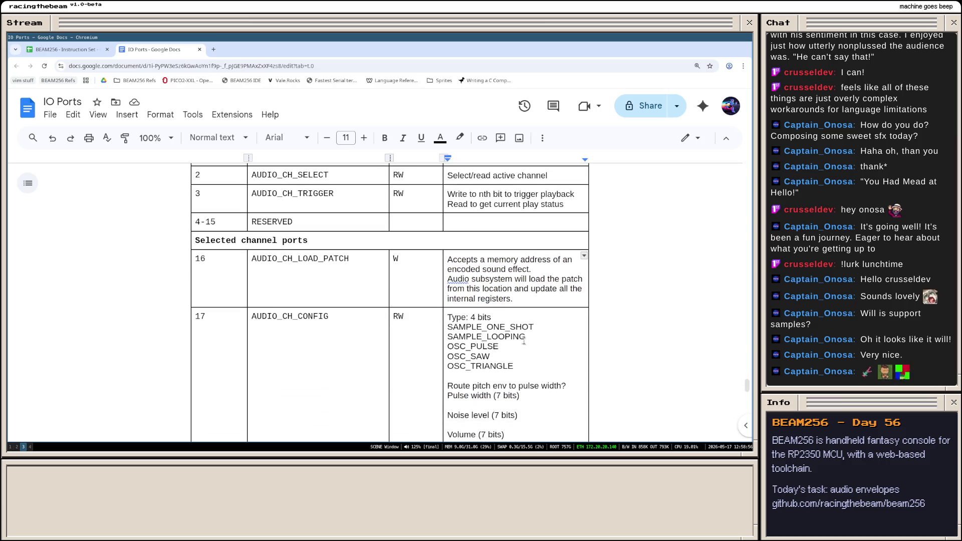
scroll(515, 288, "down", 3)
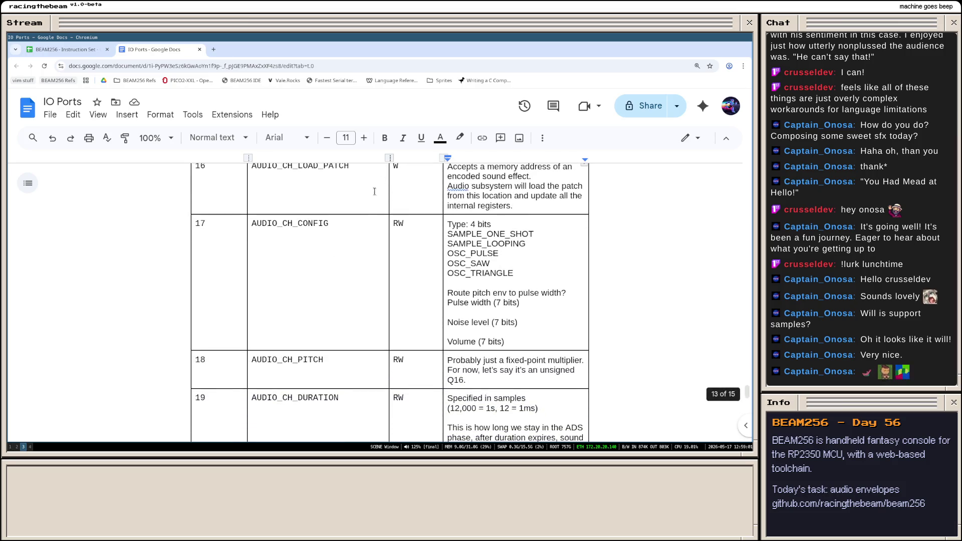
scroll(452, 279, "up", 2)
scroll(423, 273, "down", 1)
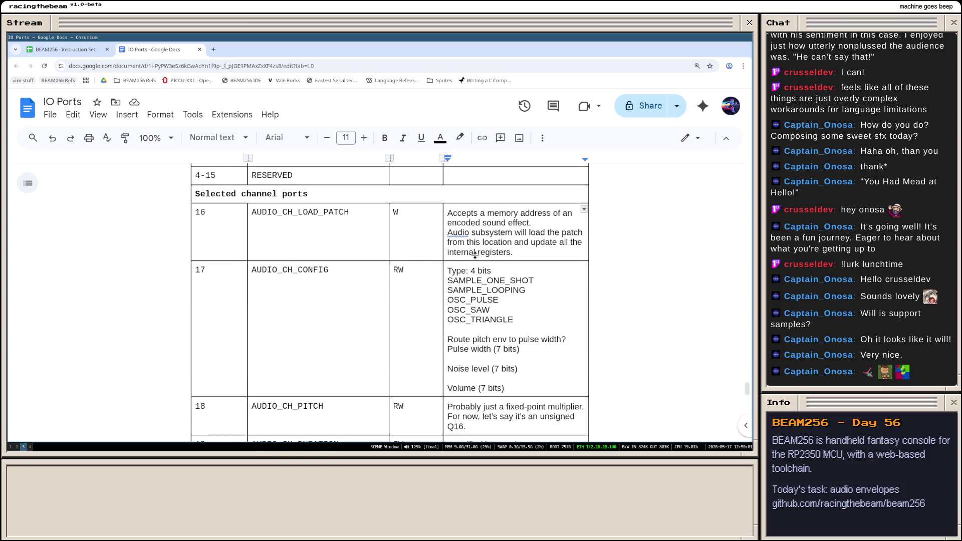
scroll(263, 269, "down", 3)
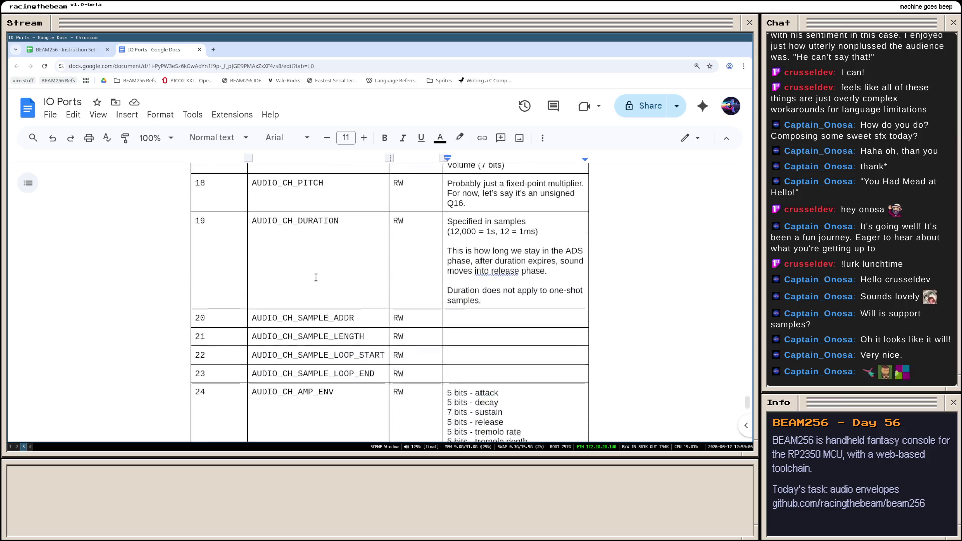
scroll(339, 316, "down", 3)
scroll(407, 385, "down", 2)
scroll(406, 386, "down", 1)
scroll(414, 386, "up", 3)
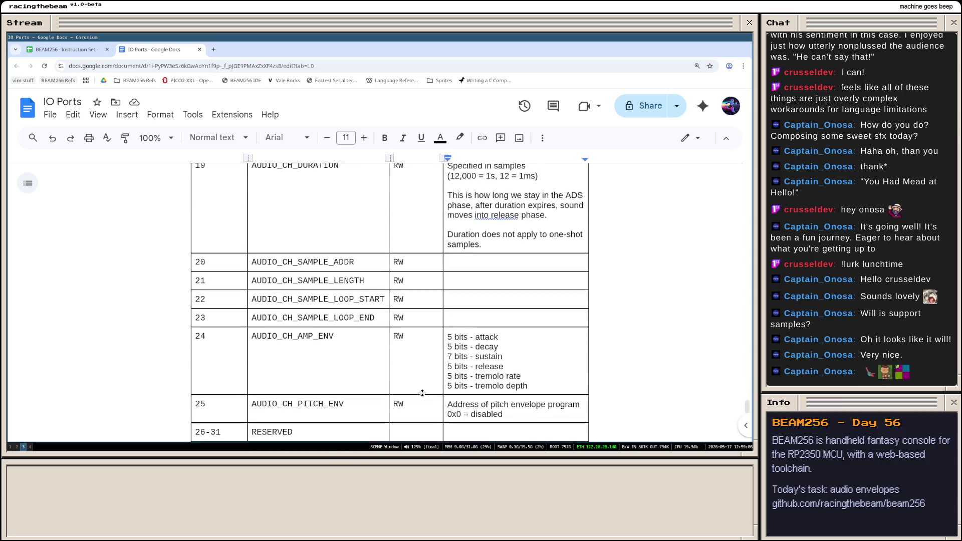
scroll(417, 386, "up", 3)
scroll(418, 388, "up", 2)
scroll(419, 388, "up", 1)
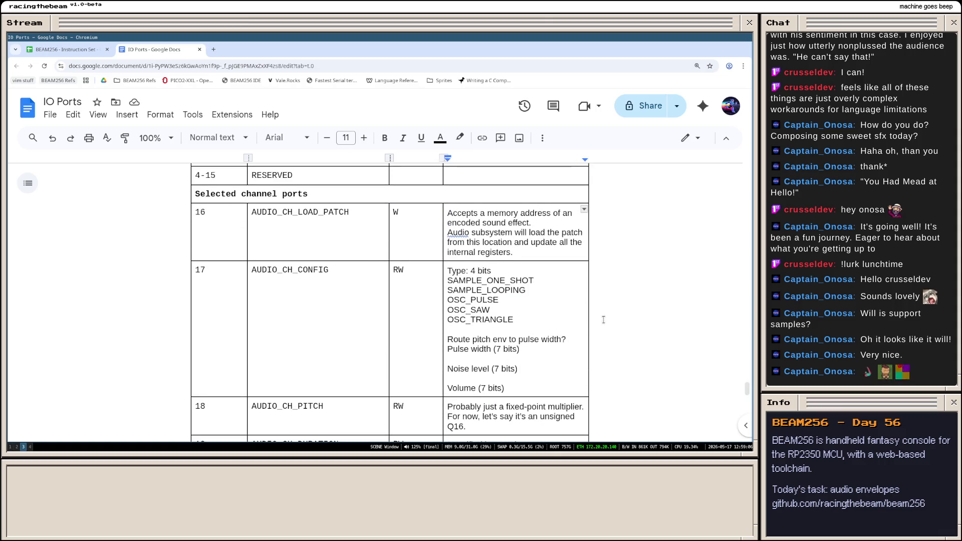
scroll(427, 323, "down", 2)
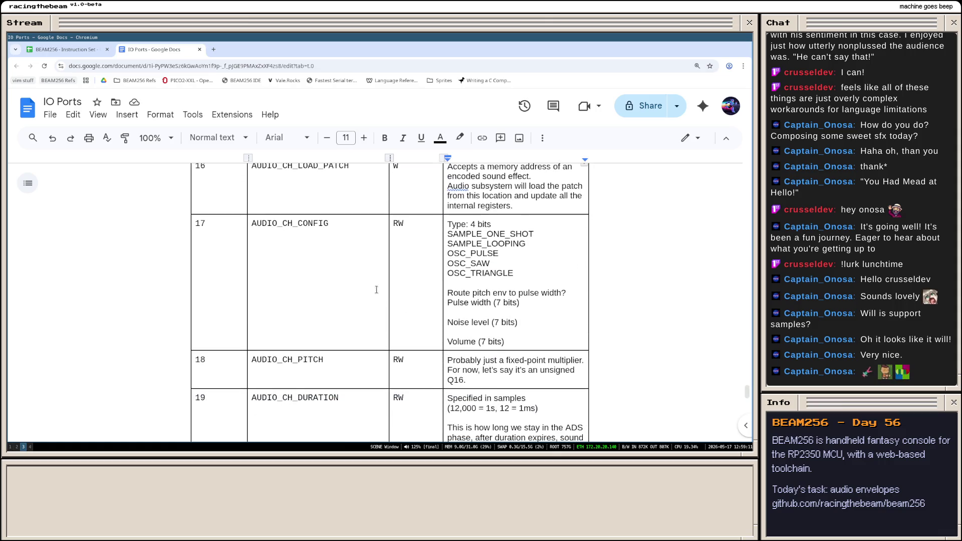
scroll(374, 292, "down", 2)
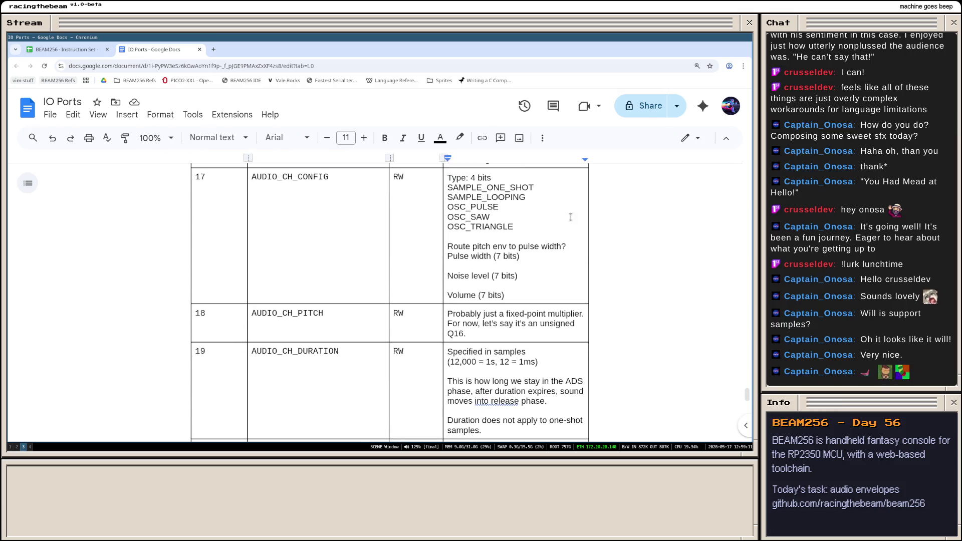
left_click(316, 213)
scroll(358, 346, "down", 3)
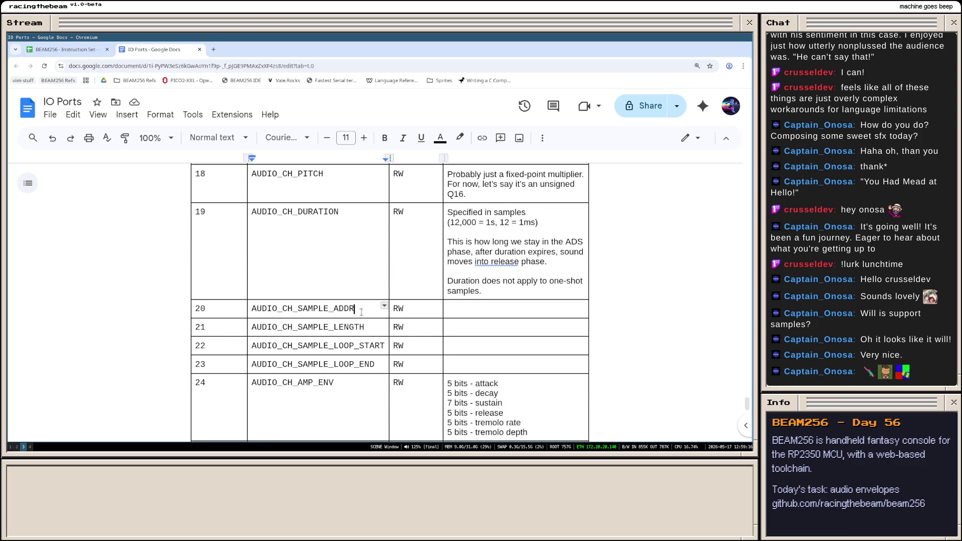
left_click(369, 364)
scroll(374, 370, "down", 1)
scroll(373, 371, "down", 1)
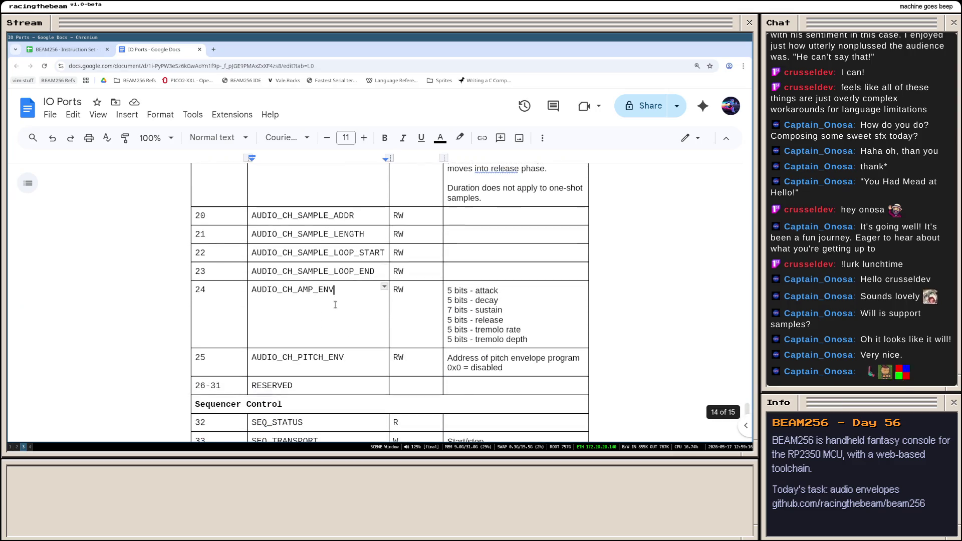
left_click(345, 365)
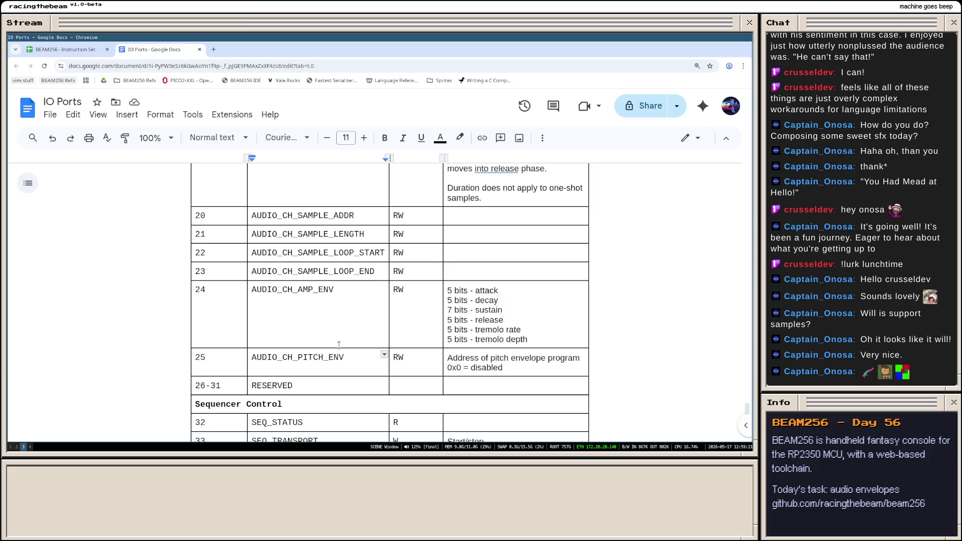
scroll(339, 343, "up", 5)
scroll(339, 344, "up", 5)
scroll(338, 344, "up", 4)
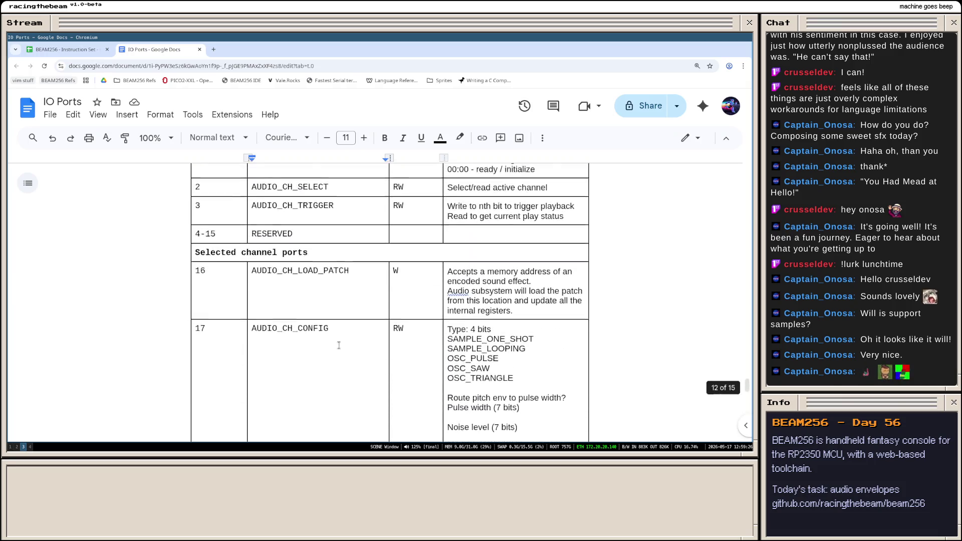
scroll(339, 344, "up", 4)
scroll(339, 344, "down", 1)
scroll(374, 306, "down", 2)
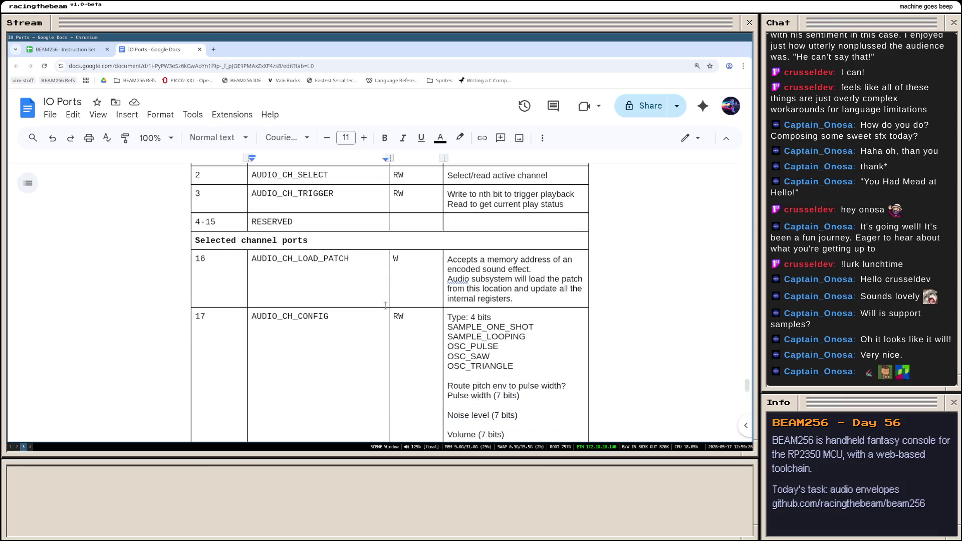
scroll(385, 304, "down", 1)
left_click_drag(331, 269, 252, 269)
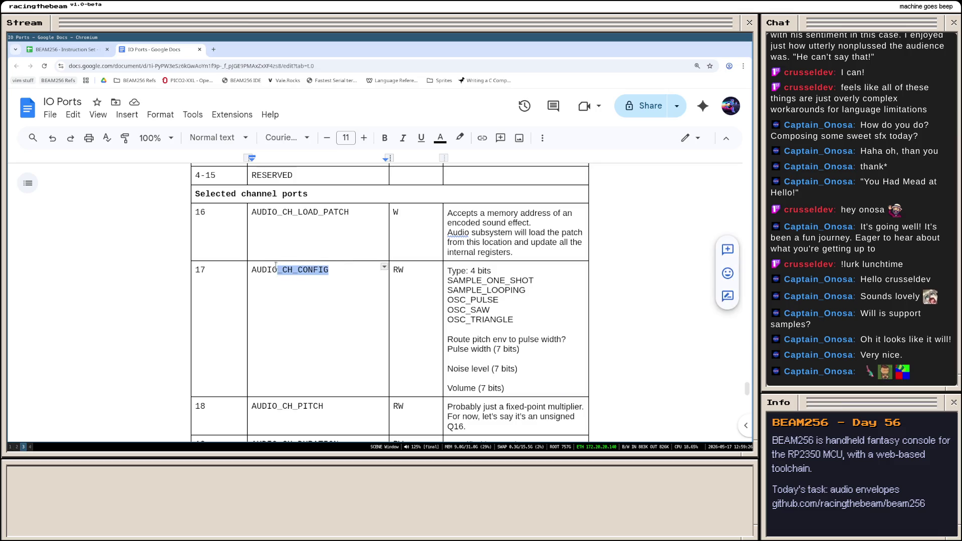
left_click(504, 301)
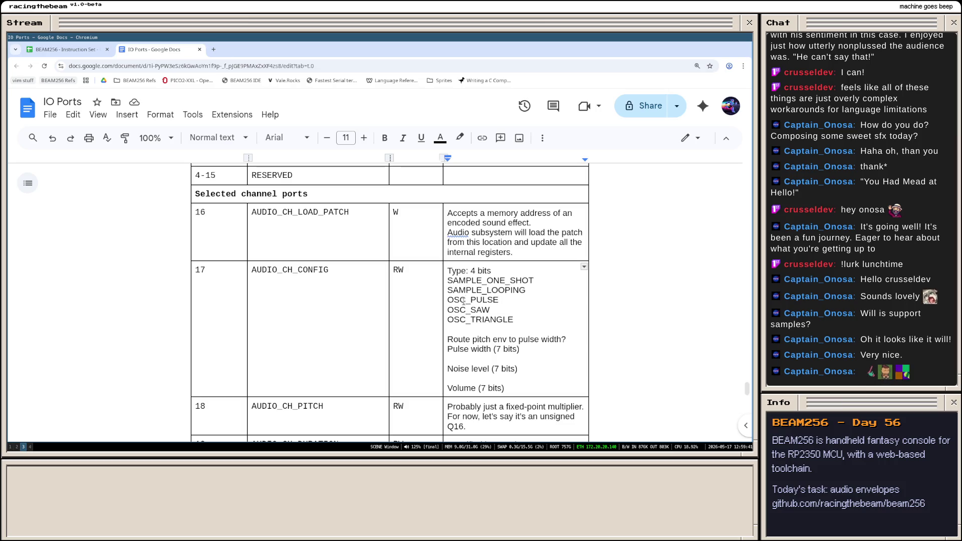
left_click(516, 369)
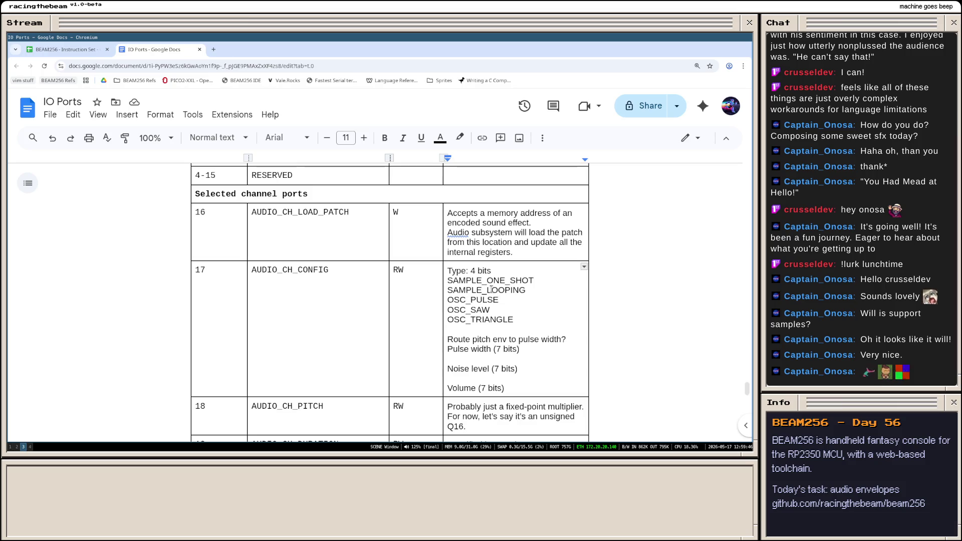
scroll(485, 298, "down", 2)
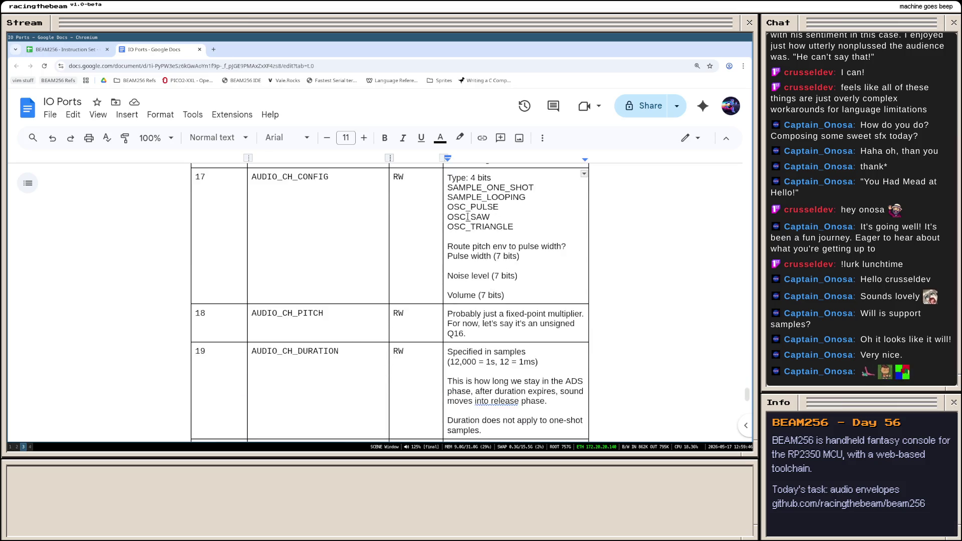
scroll(456, 260, "down", 3)
scroll(456, 260, "down", 2)
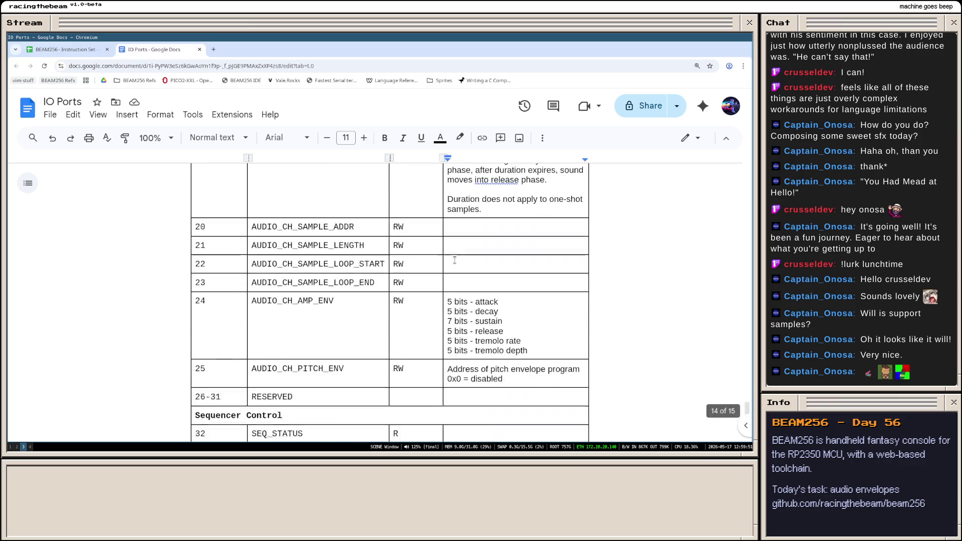
left_click(251, 215)
mouse_move(252, 216)
left_mouse_down()
mouse_move(482, 278)
mouse_move(252, 215)
left_mouse_up()
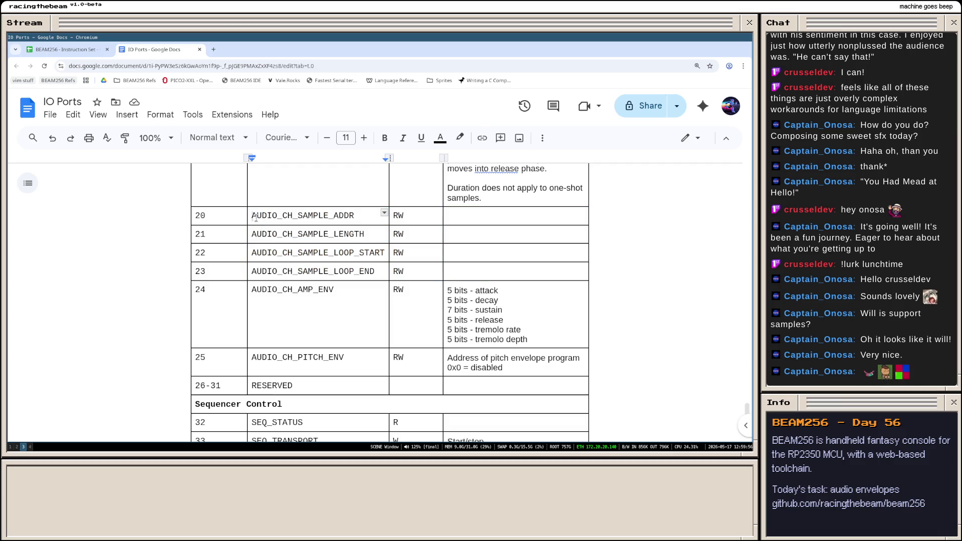
left_click_drag(252, 215, 483, 271)
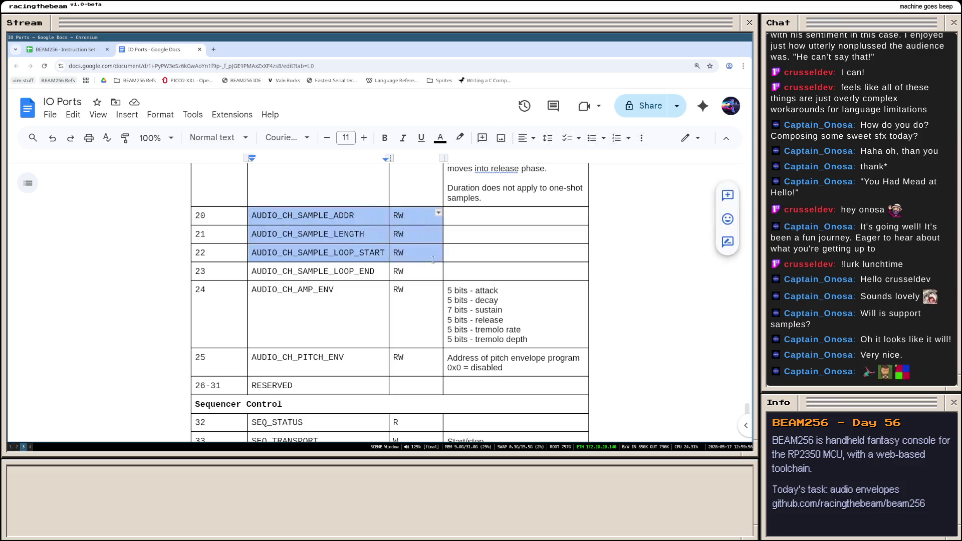
left_click(485, 271)
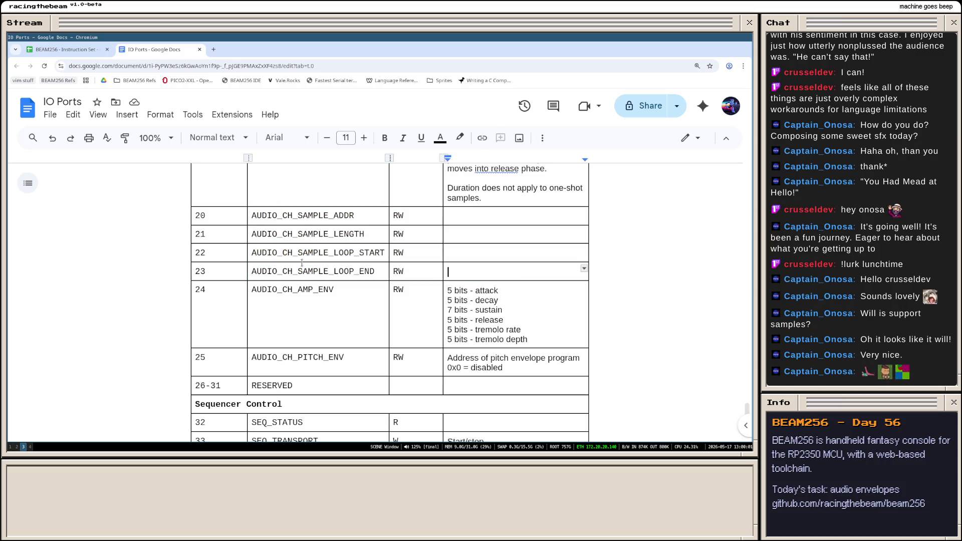
left_click_drag(252, 252, 506, 266)
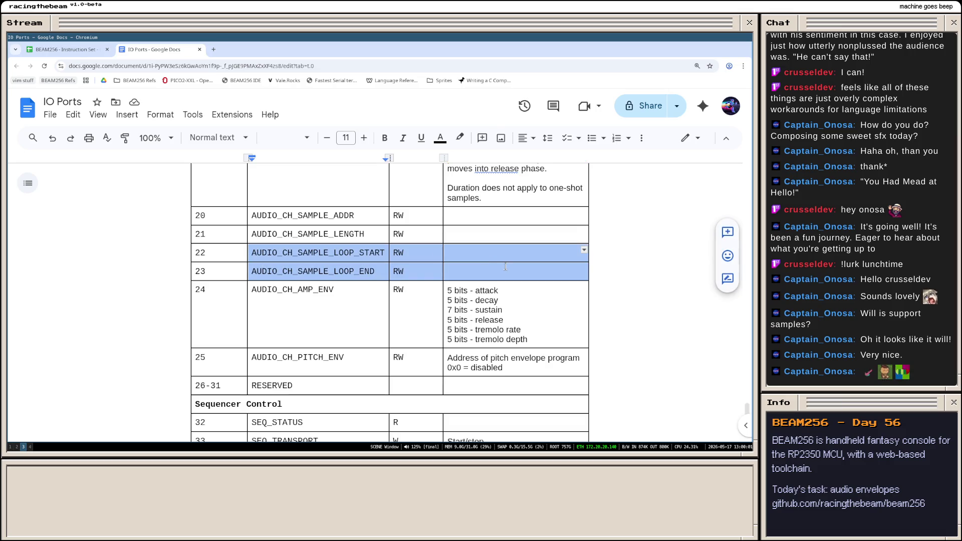
left_click(500, 269)
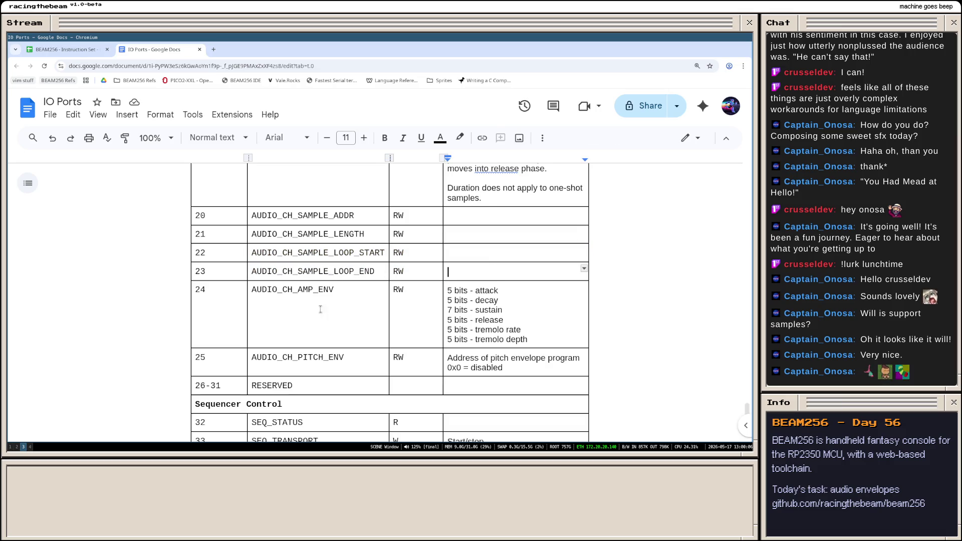
scroll(441, 354, "up", 4)
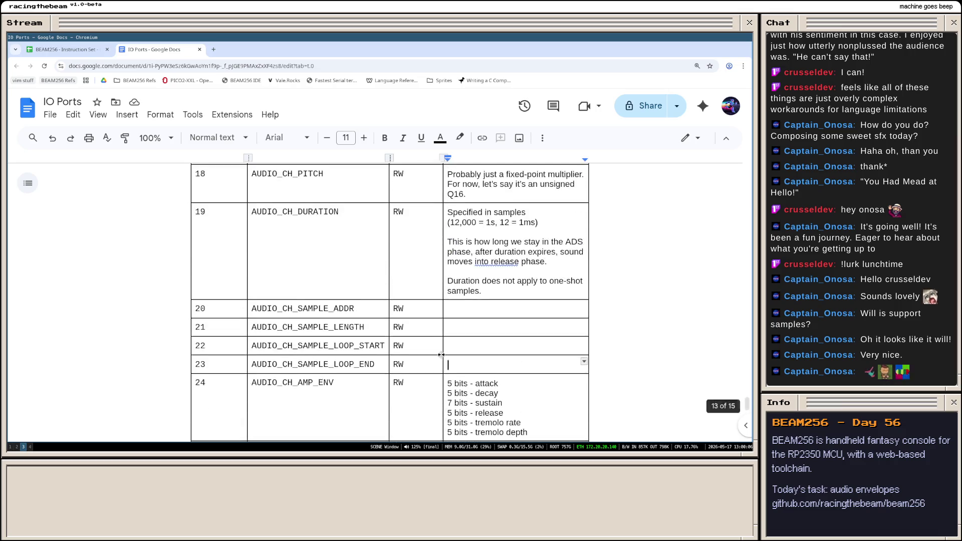
scroll(440, 354, "up", 3)
scroll(441, 354, "up", 3)
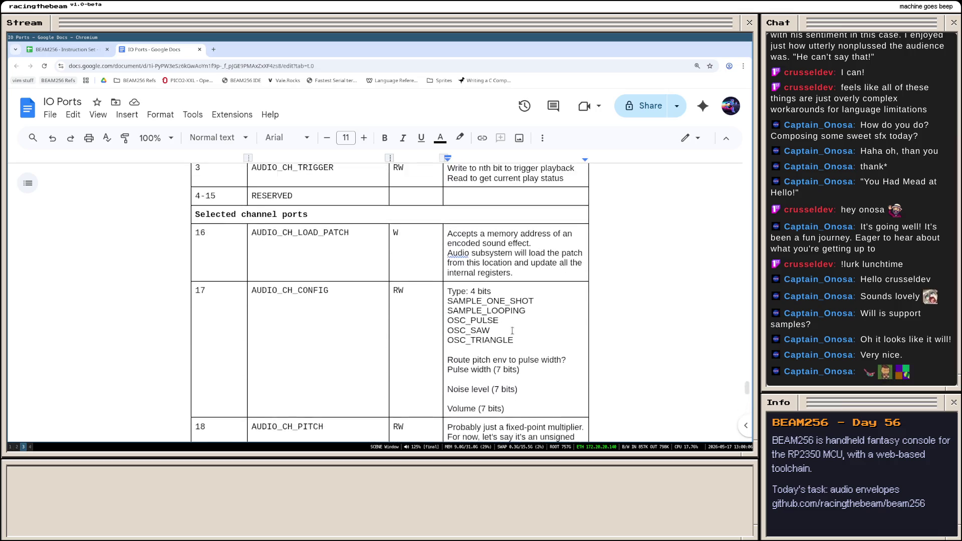
scroll(440, 354, "up", 3)
scroll(511, 331, "down", 1)
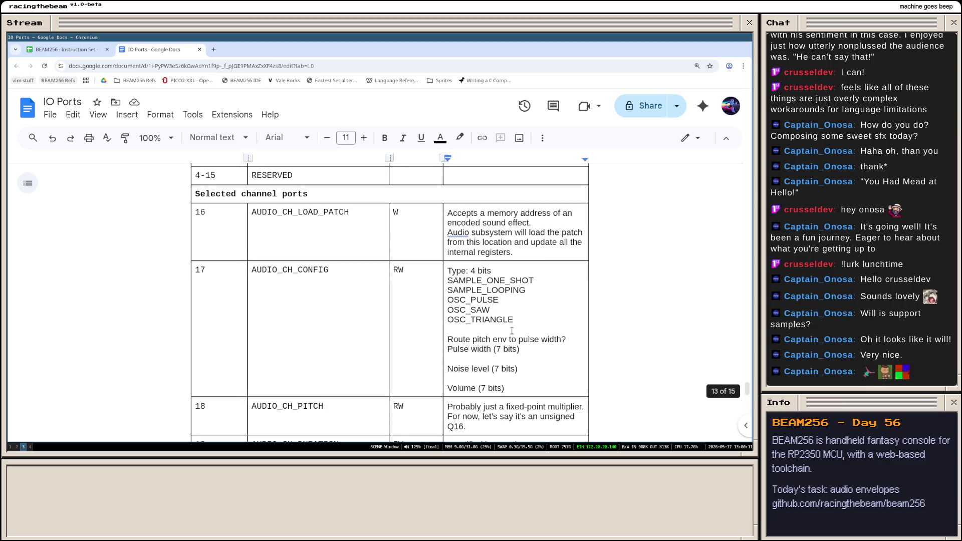
scroll(511, 331, "down", 1)
scroll(511, 331, "down", 1)
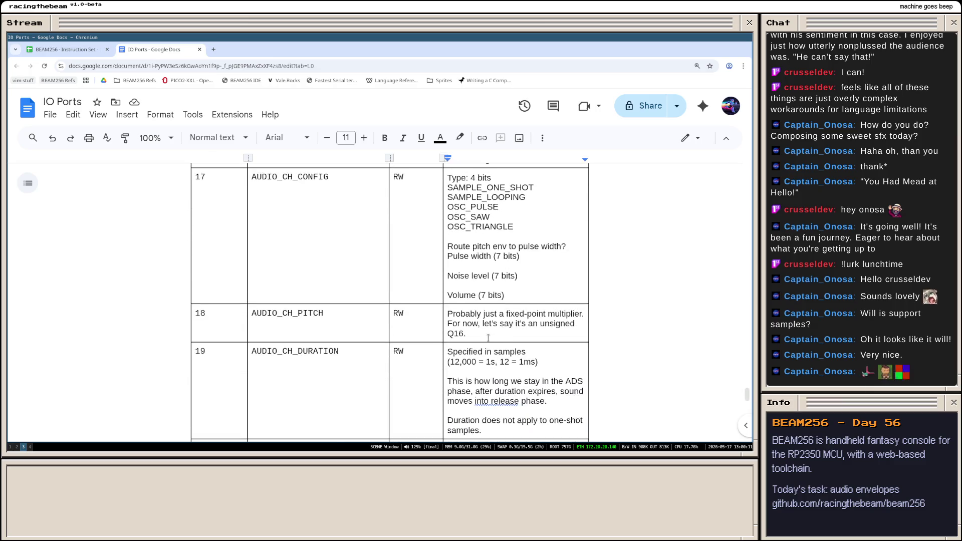
scroll(488, 339, "up", 1)
scroll(489, 339, "up", 2)
scroll(485, 319, "down", 2)
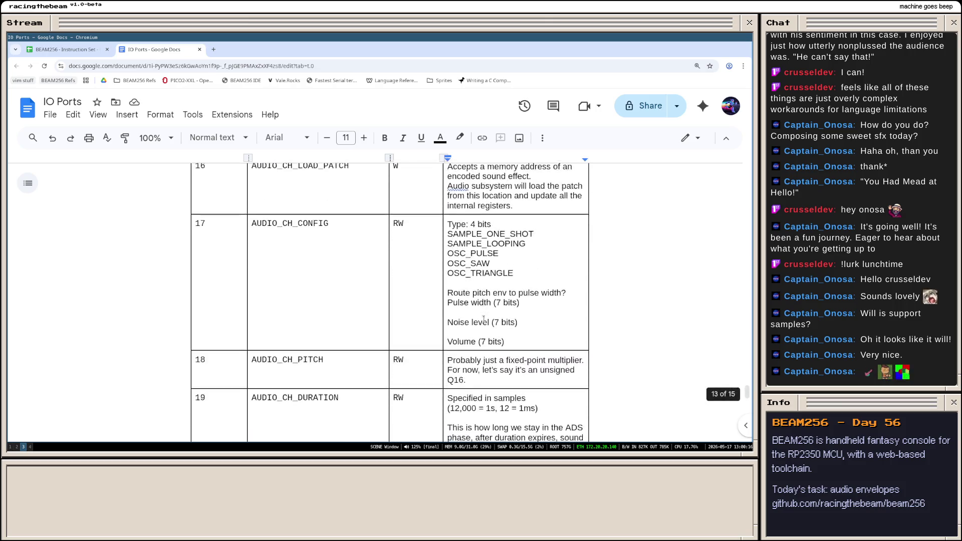
scroll(484, 320, "down", 3)
scroll(483, 319, "down", 1)
scroll(483, 319, "down", 2)
scroll(474, 321, "down", 1)
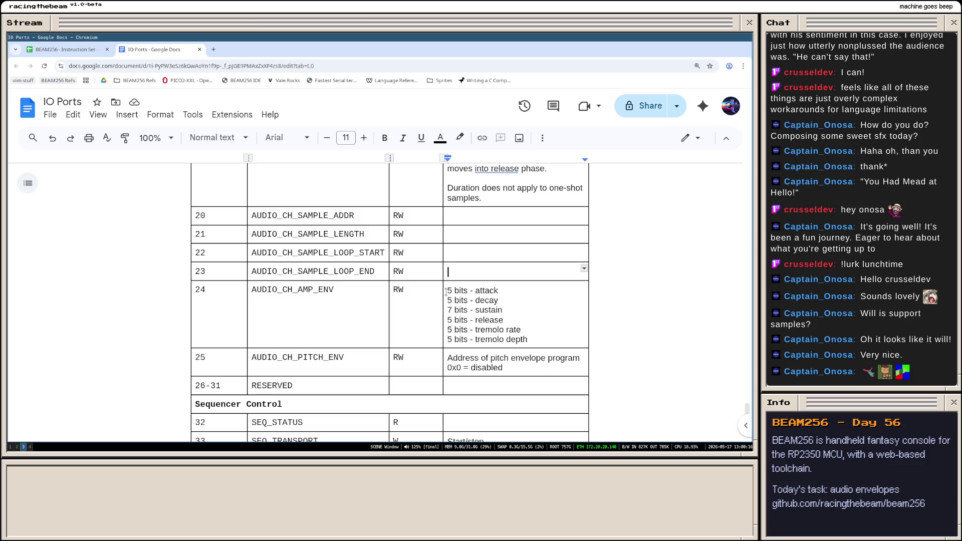
left_click_drag(446, 290, 503, 321)
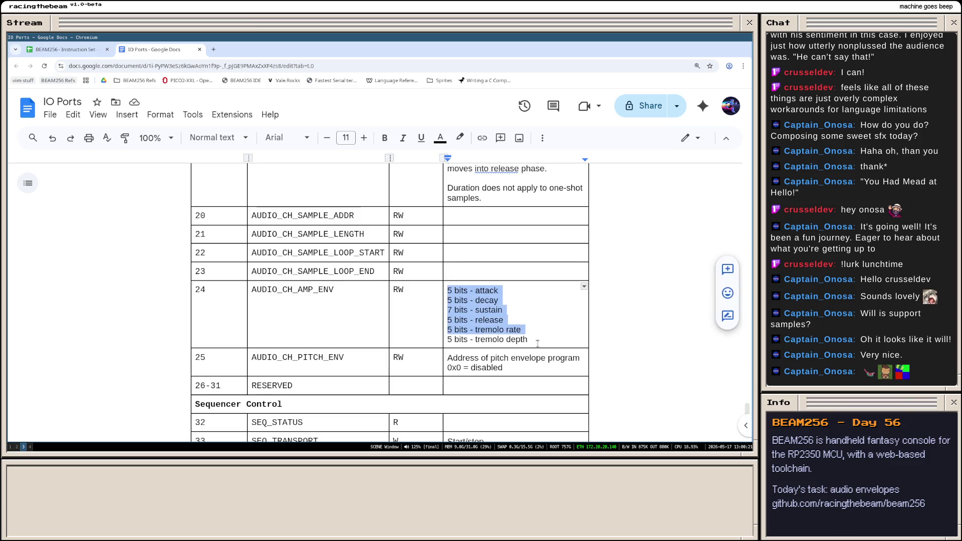
scroll(512, 331, "up", 3)
scroll(540, 344, "up", 3)
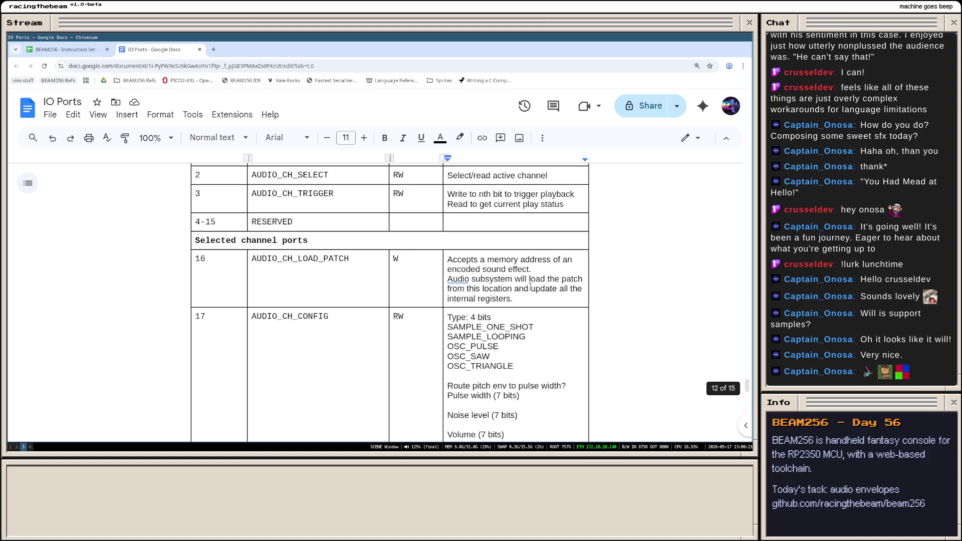
- Under AUDIO_CH_LOAD_PATCH, note that a patch is port values 17-25 tightly packed, with exceptions
left_click(524, 298)
key("Return")
key("Return")
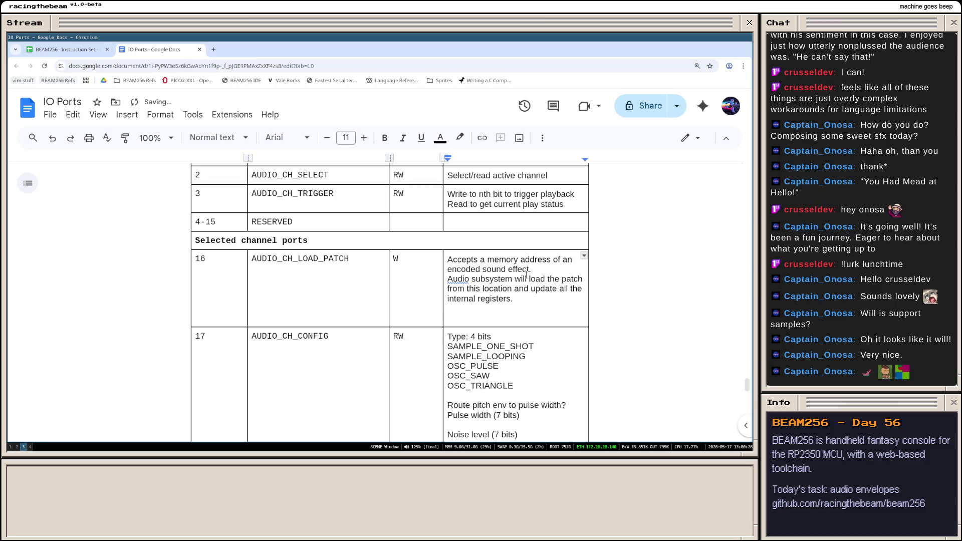
type("Audio p")
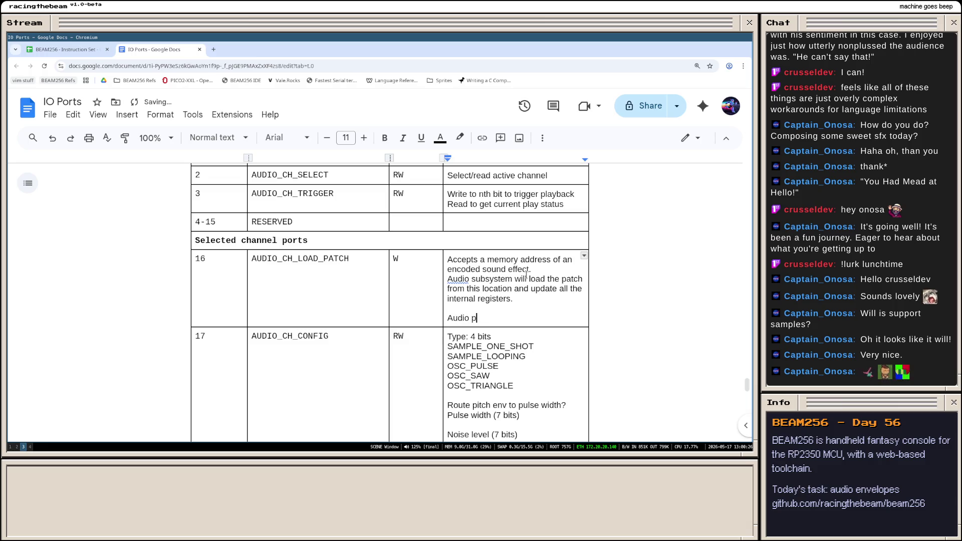
type("ach format in")
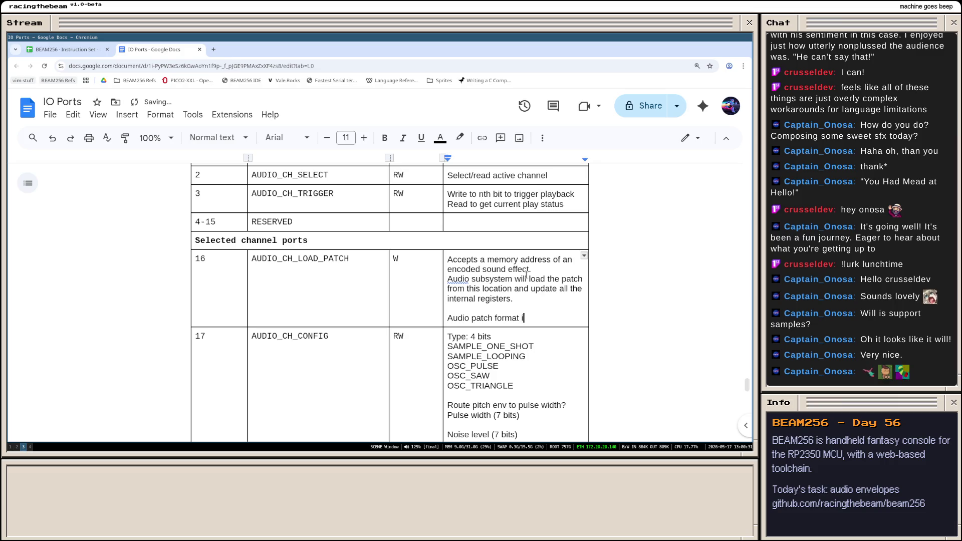
type(" RA")
type("M is simply")
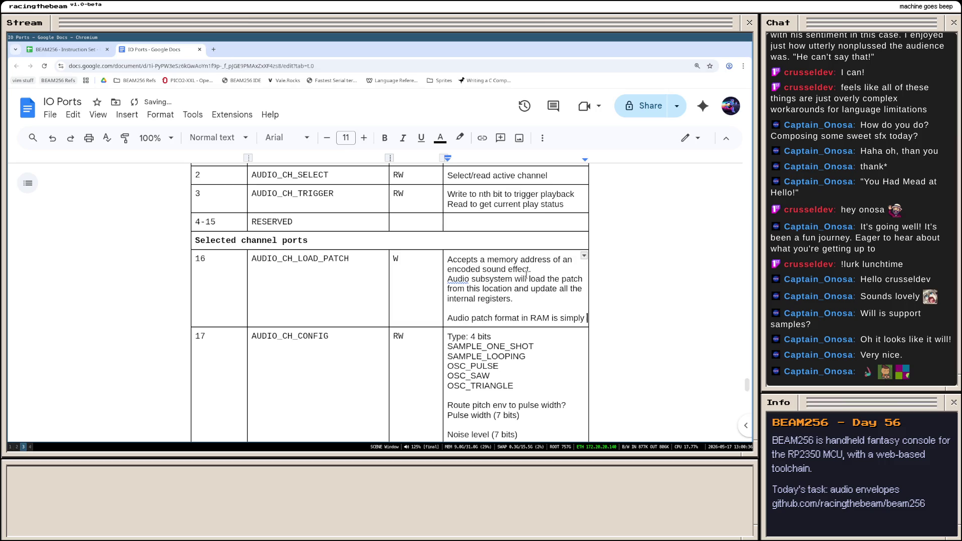
key("Return")
type("pad")
key("BackSpace")
key("BackSpace")
key("BackSpace")
type("Patc")
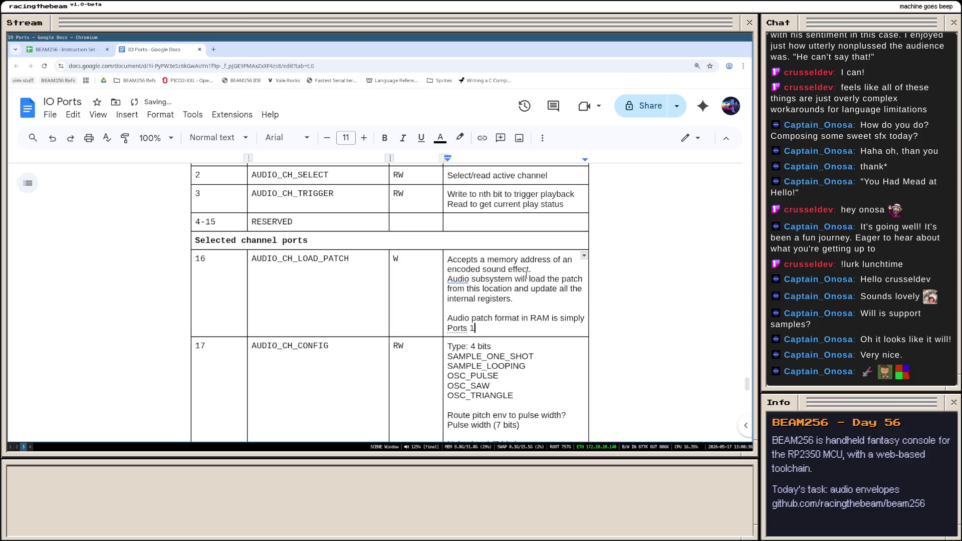
key("BackSpace")
key("BackSpace")
key("BackSpace")
key("BackSpace")
type("ports 167")
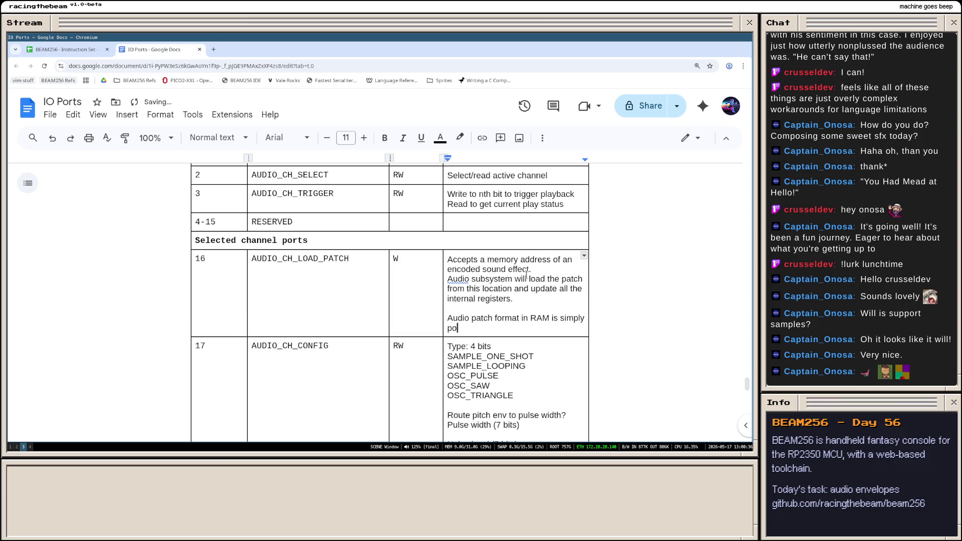
key("BackSpace")
key("BackSpace")
type("7-")
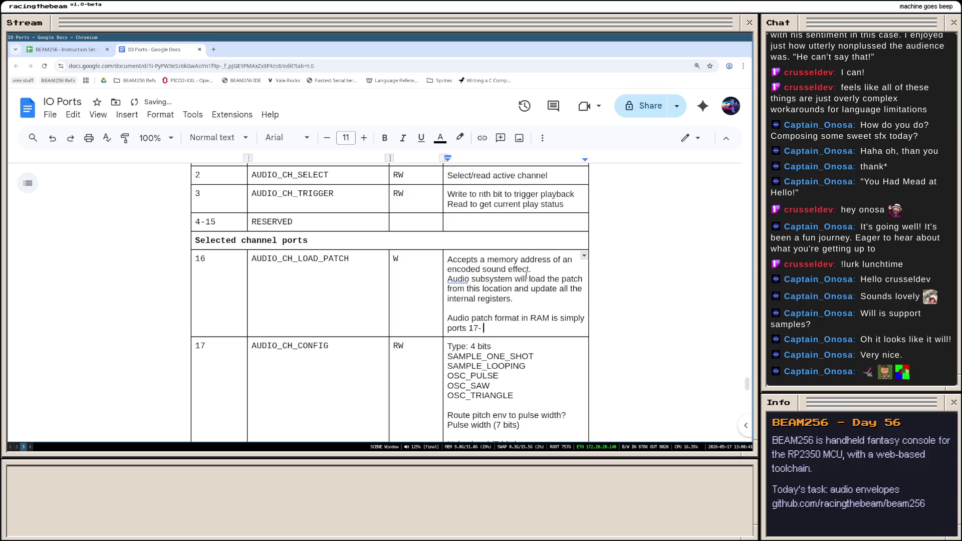
scroll(339, 293, "down", 5)
scroll(338, 293, "down", 5)
scroll(338, 293, "down", 5)
scroll(339, 293, "down", 3)
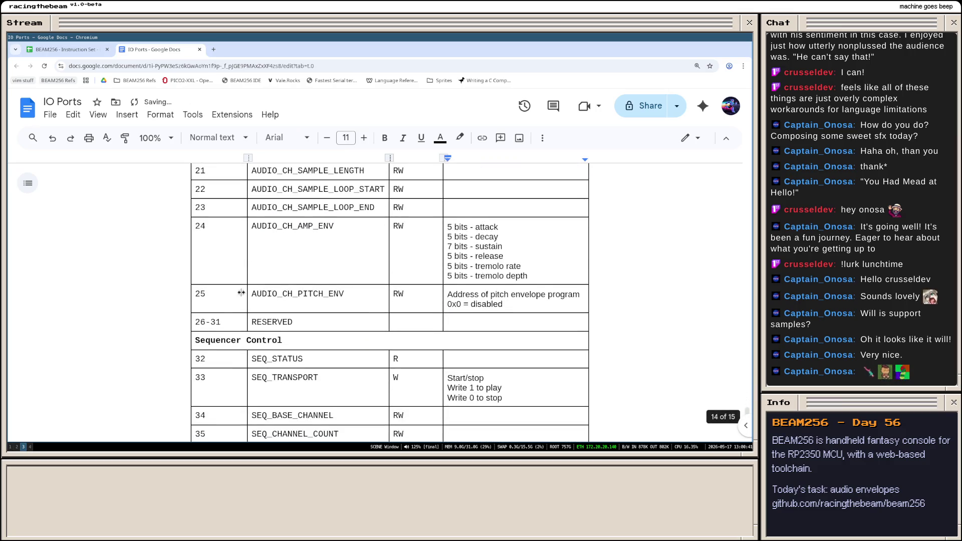
scroll(338, 293, "up", 5)
scroll(339, 294, "up", 5)
type("-")
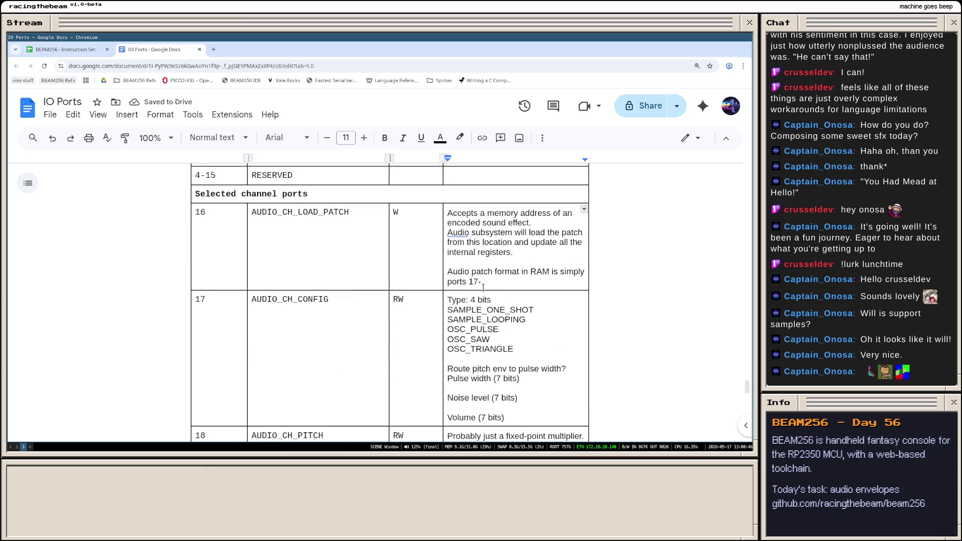
type("25 ")
type(", tic")
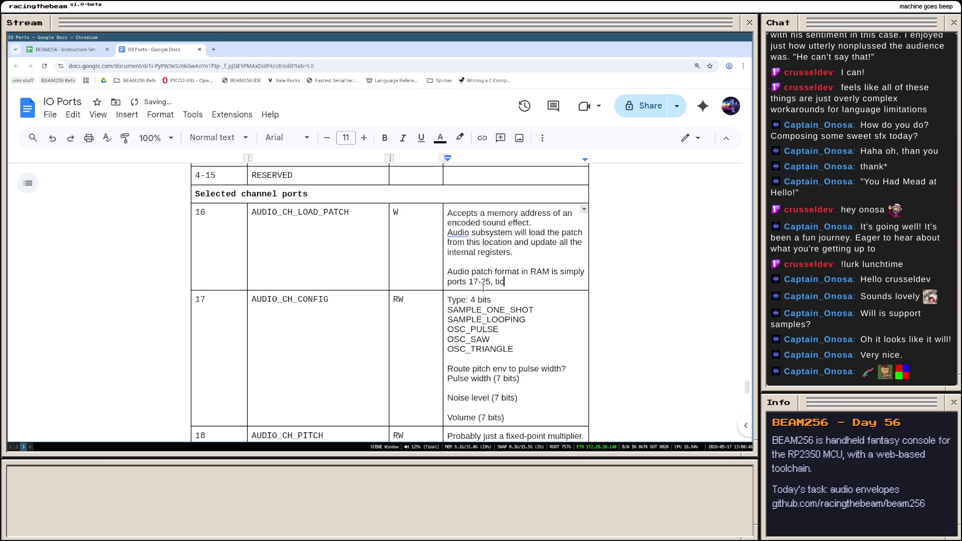
type("ghtly package")
key("BackSpace")
key("BackSpace")
key("BackSpace")
type("ed")
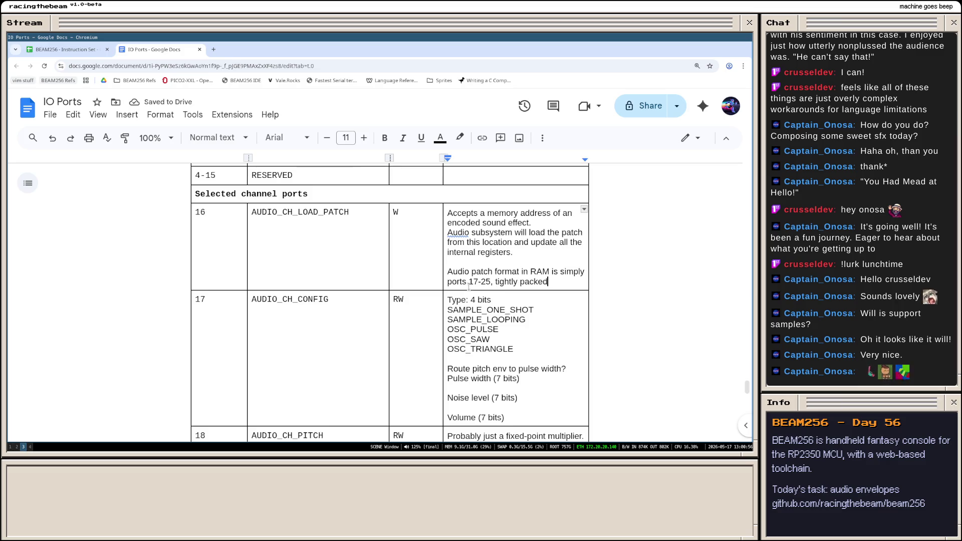
left_click(468, 284)
key("BackSpace")
type("values")
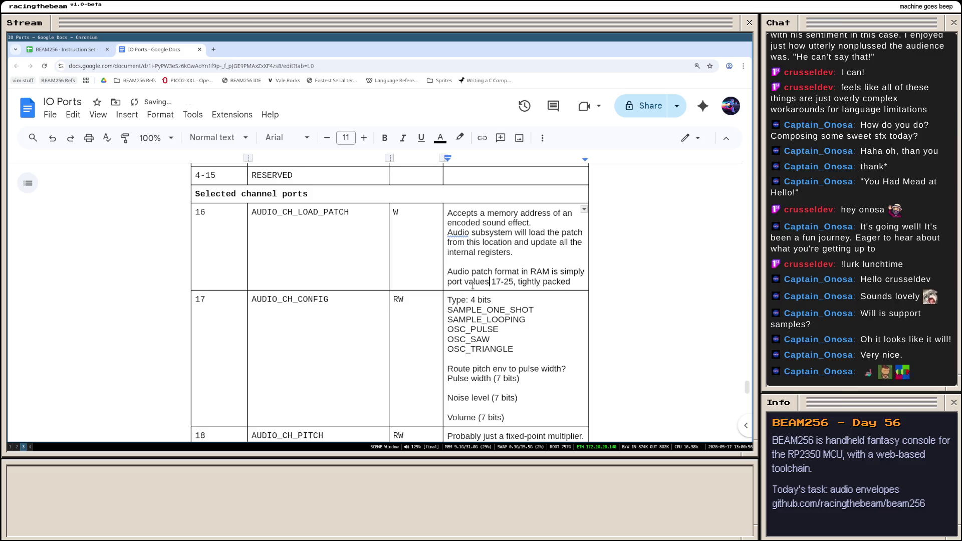
key("End")
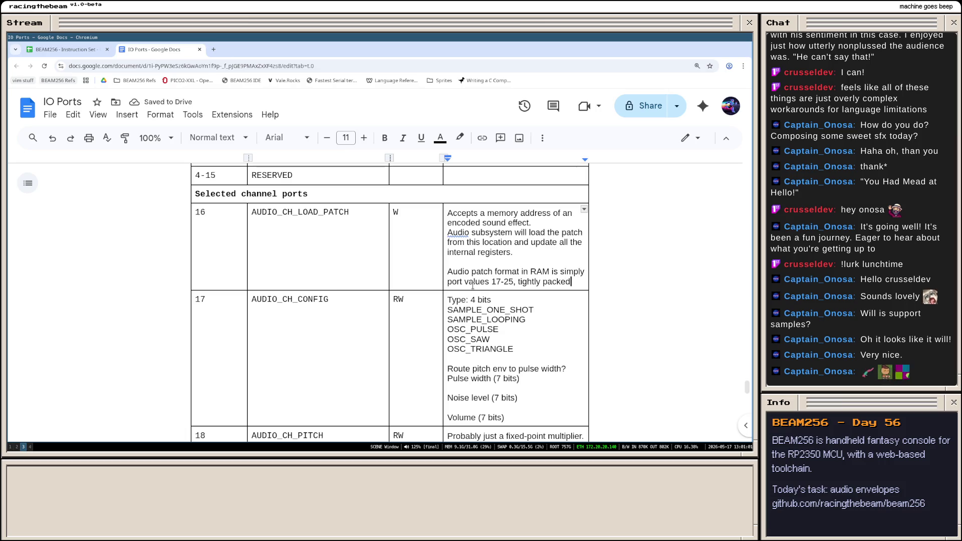
type(", with e")
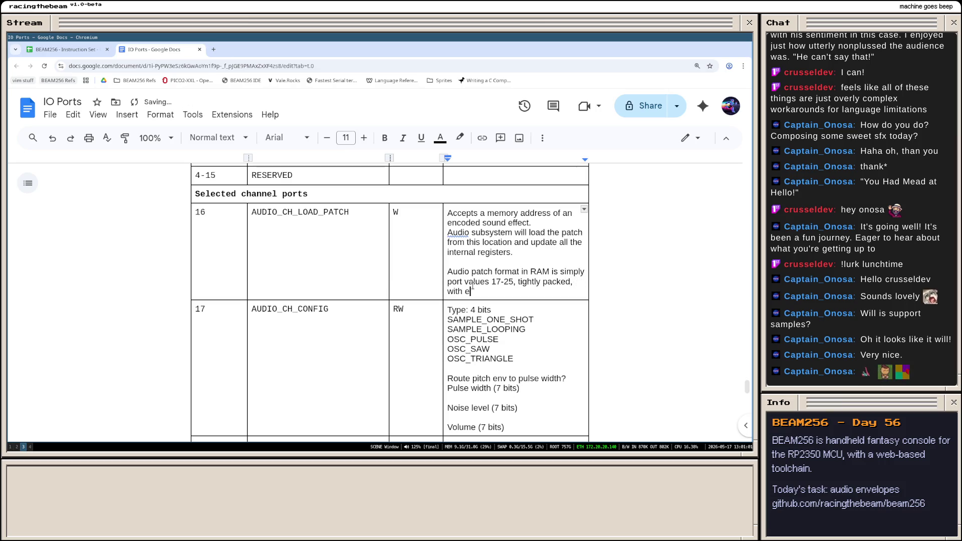
type("xceptions:")
- List the first exception: ports 20-21 skipped for non-sample sounds, and start the 22-23 line
key("Return")
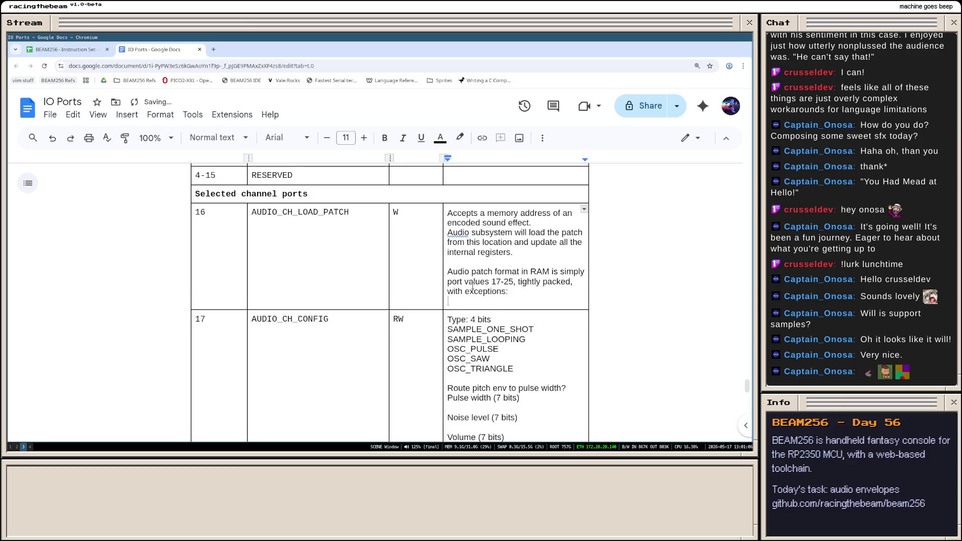
key("Return")
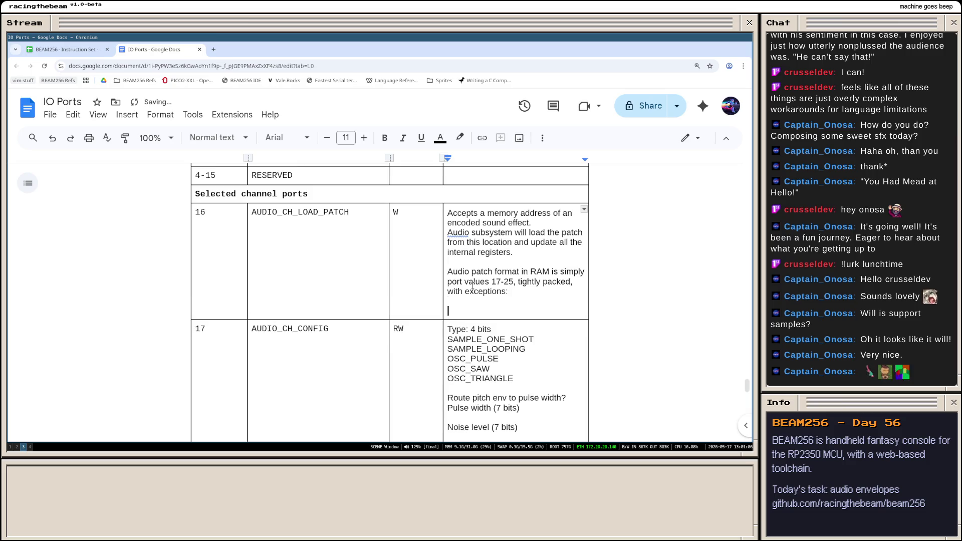
type("For")
key("BackSpace")
key("BackSpace")
key("BackSpace")
type("Ports")
scroll(468, 294, "down", 5)
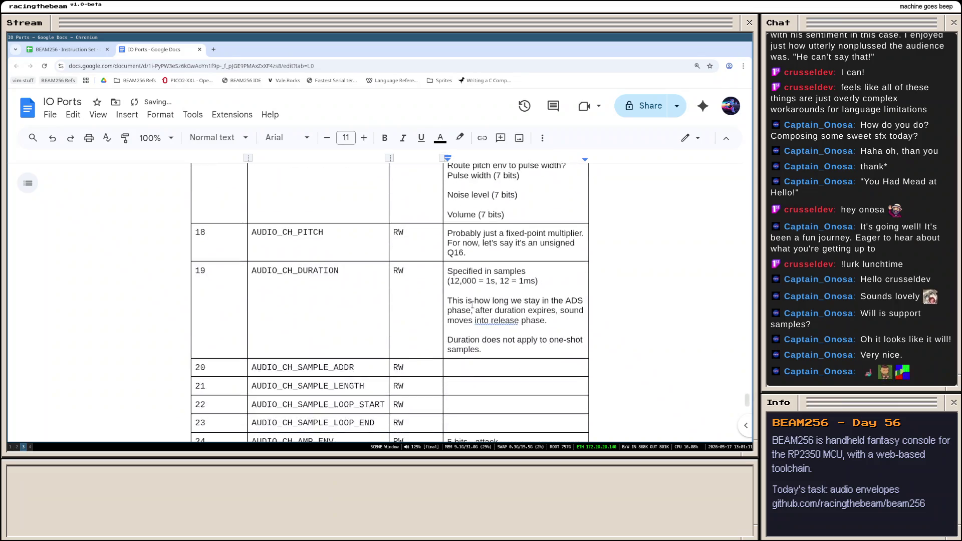
scroll(468, 300, "down", 1)
scroll(516, 304, "down", 1)
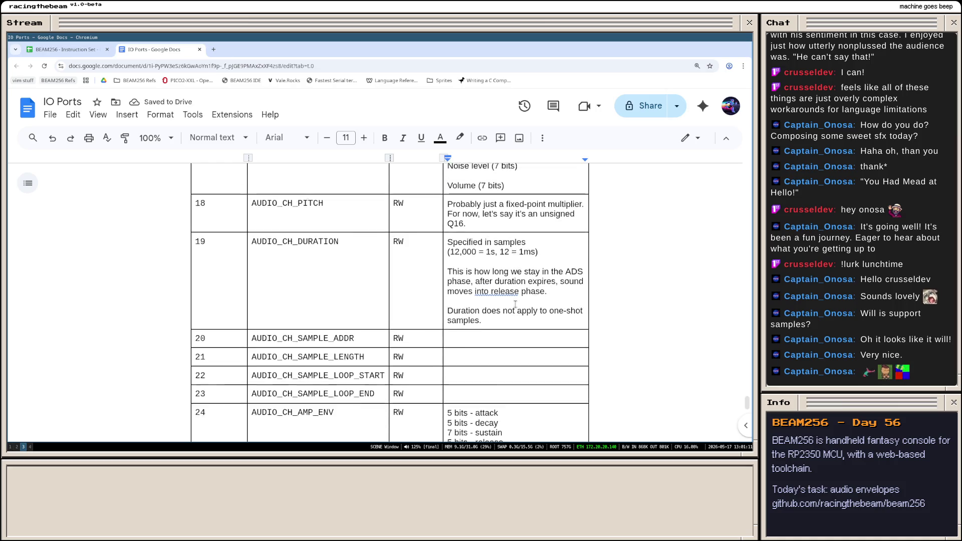
scroll(515, 304, "up", 3)
scroll(497, 270, "up", 3)
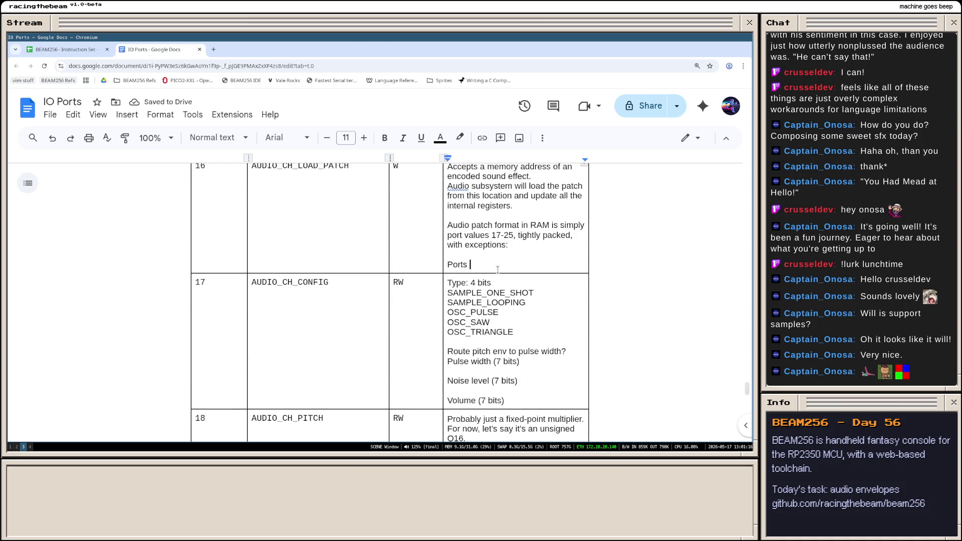
type("20-21 excl")
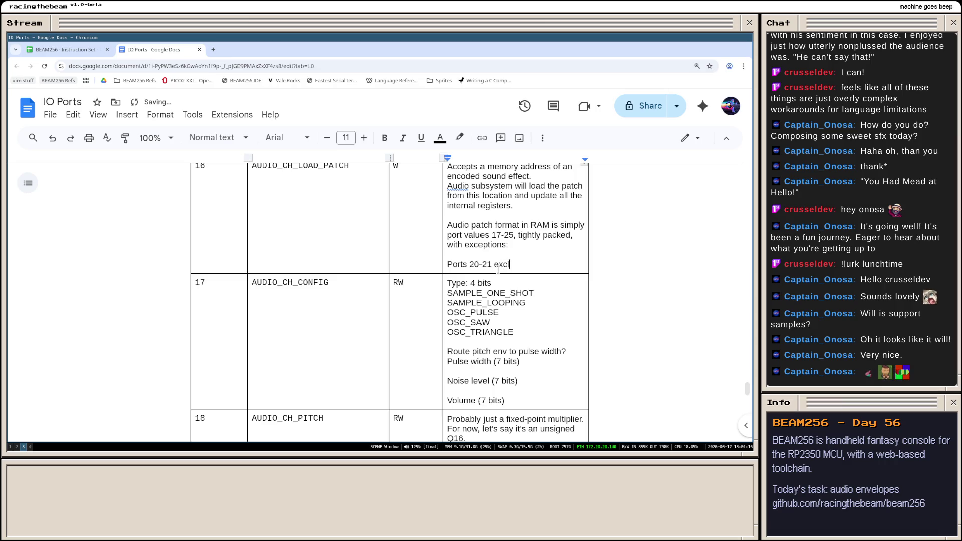
type("uded")
key("BackSpace")
key("BackSpace")
key("BackSpace")
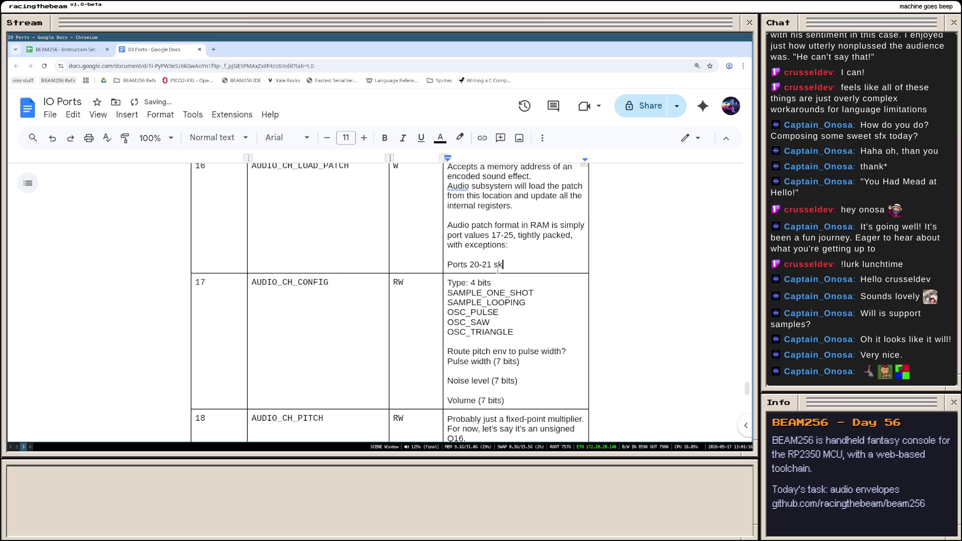
type("skip")
type("ped for non")
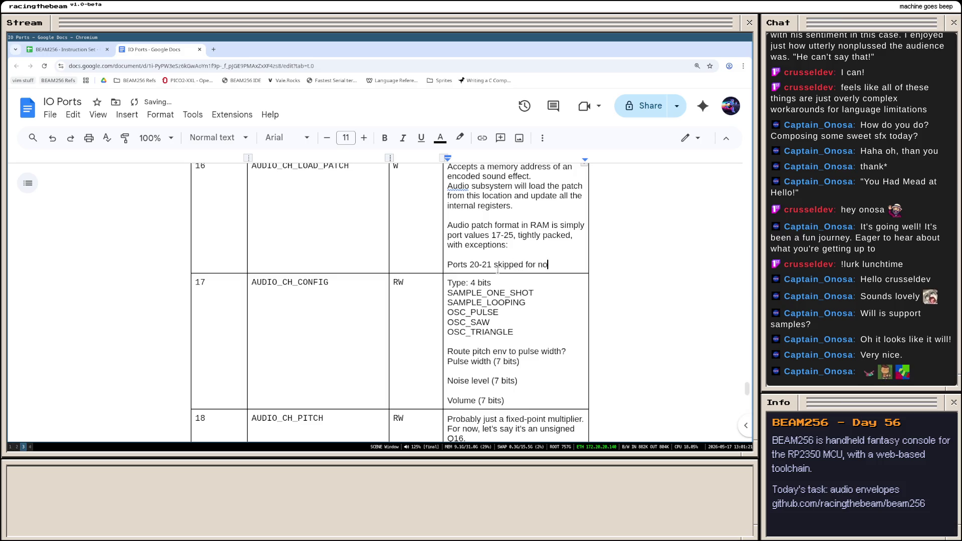
type("-sample sounds")
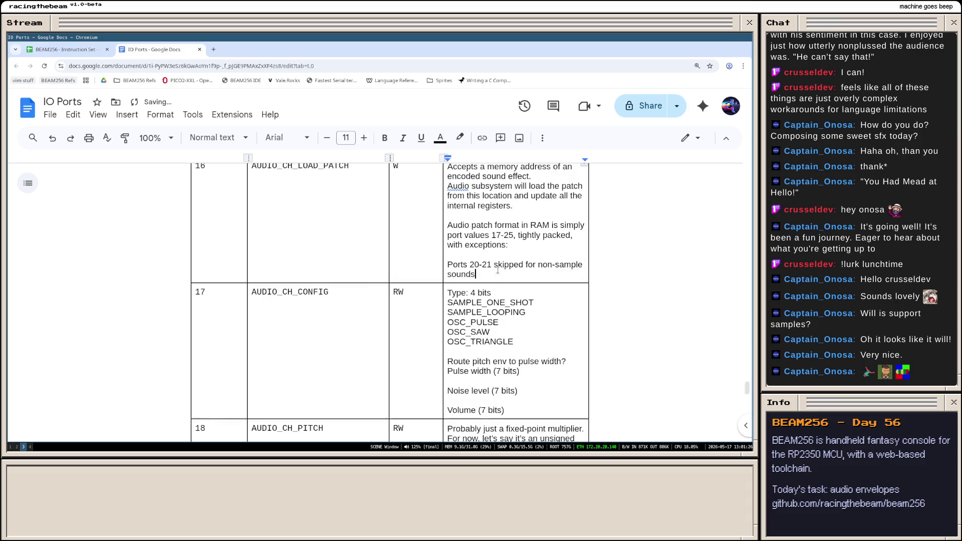
key("Return")
type("Ports 22")
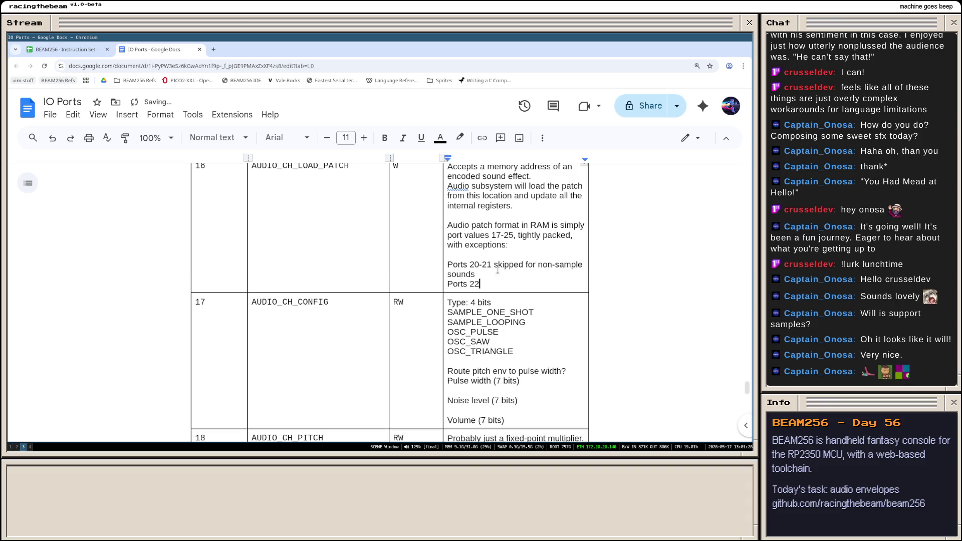
type("-23")
scroll(492, 260, "down", 1)
scroll(492, 260, "down", 10)
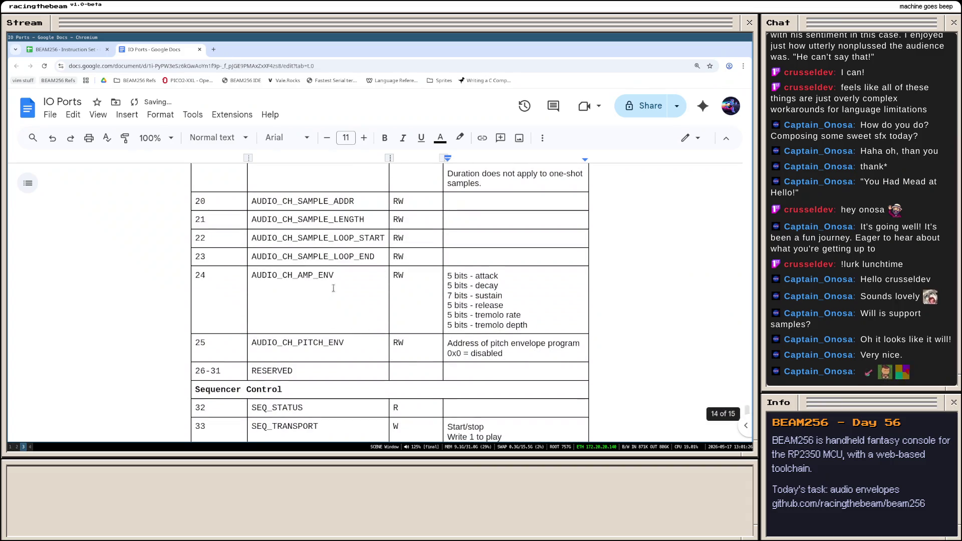
scroll(491, 259, "up", 6)
scroll(481, 278, "up", 5)
scroll(478, 280, "up", 3)
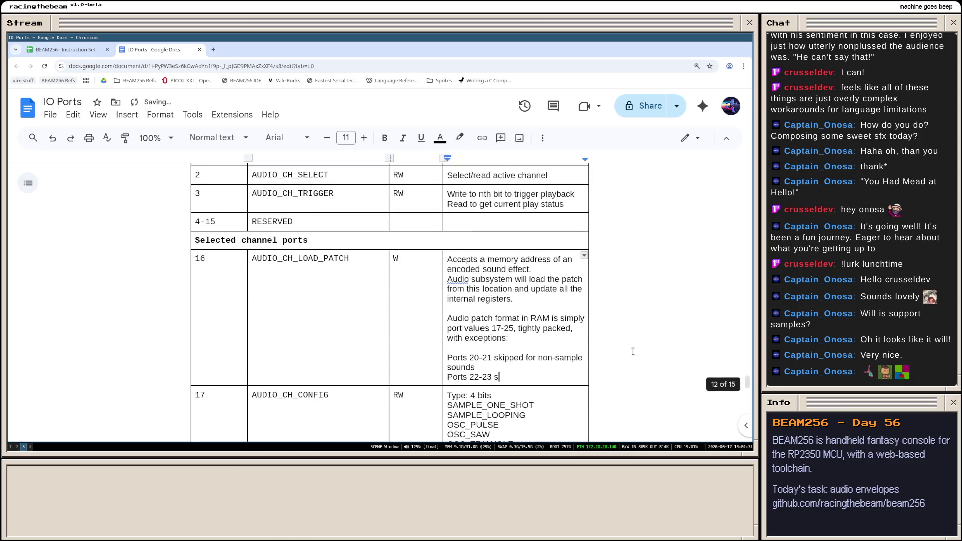
type("skipped")
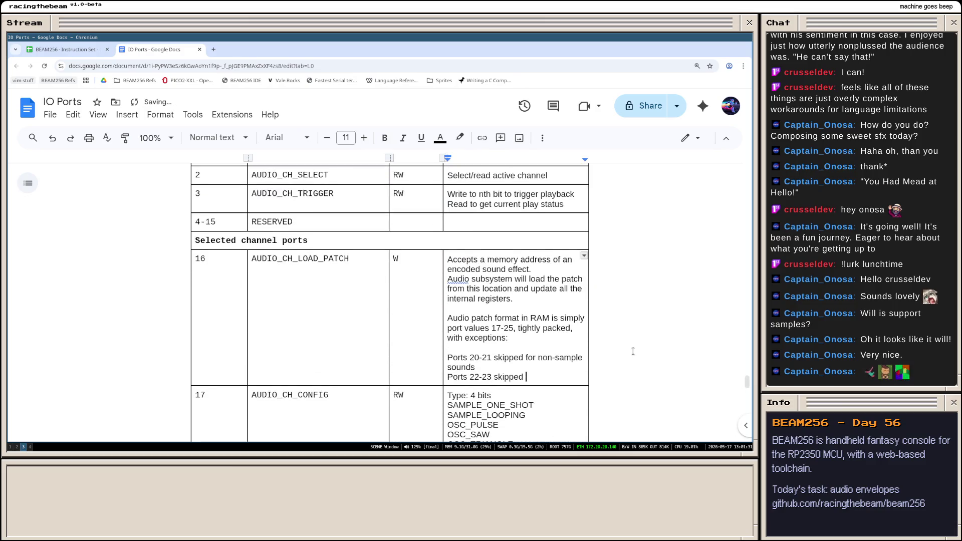
type("when type is")
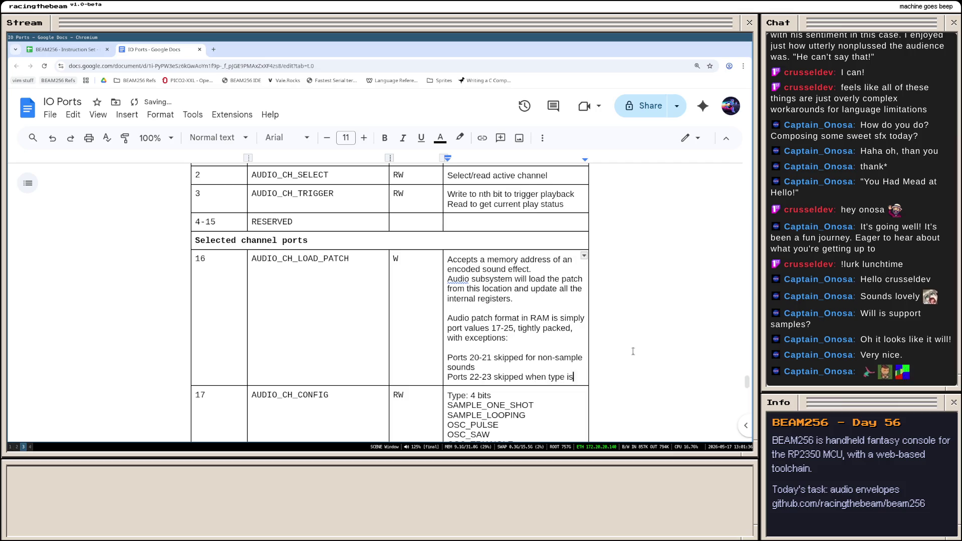
type("ot SAMPLE_LOOPING")
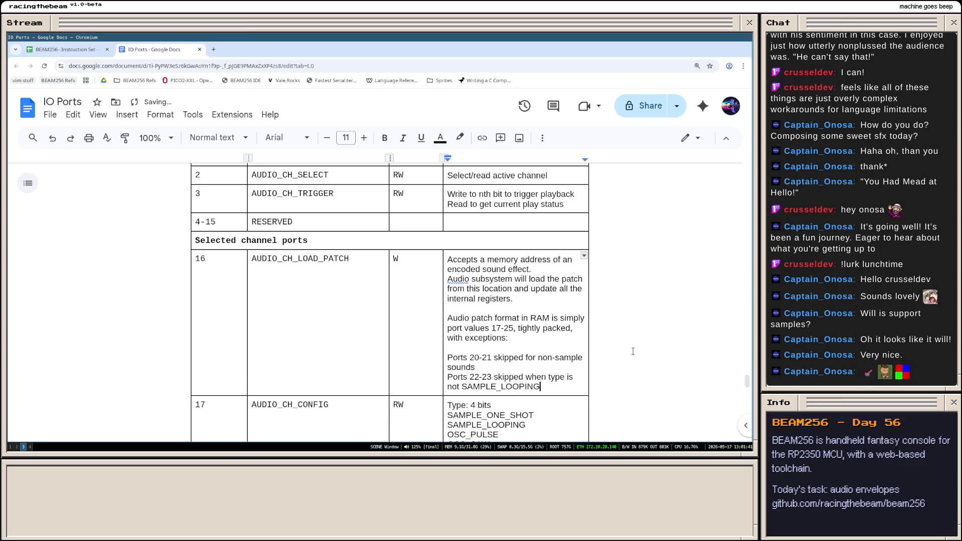
left_click(517, 348)
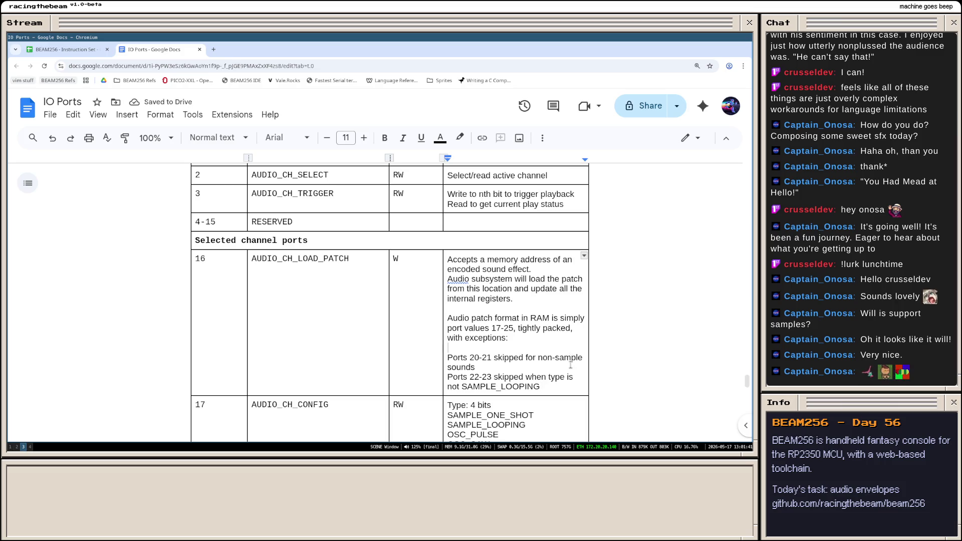
scroll(532, 314, "down", 1)
scroll(530, 302, "down", 1)
scroll(530, 303, "down", 2)
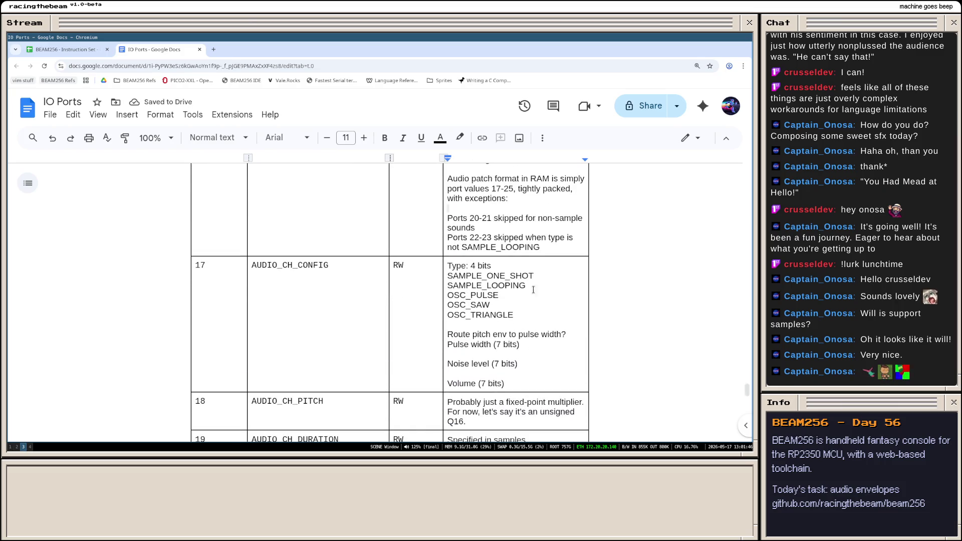
scroll(531, 303, "down", 1)
scroll(531, 274, "up", 1)
scroll(531, 301, "down", 2)
scroll(533, 331, "down", 1)
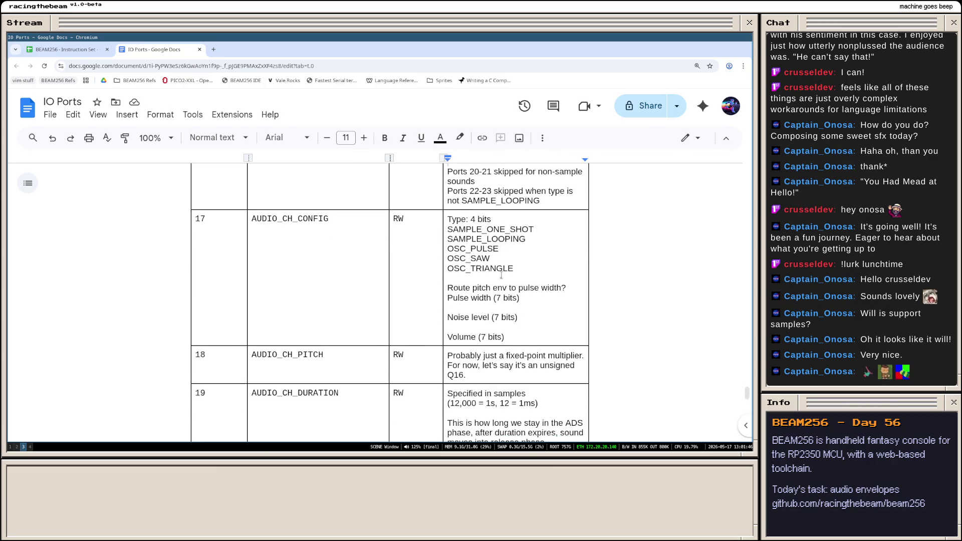
scroll(494, 275, "down", 2)
scroll(481, 275, "down", 1)
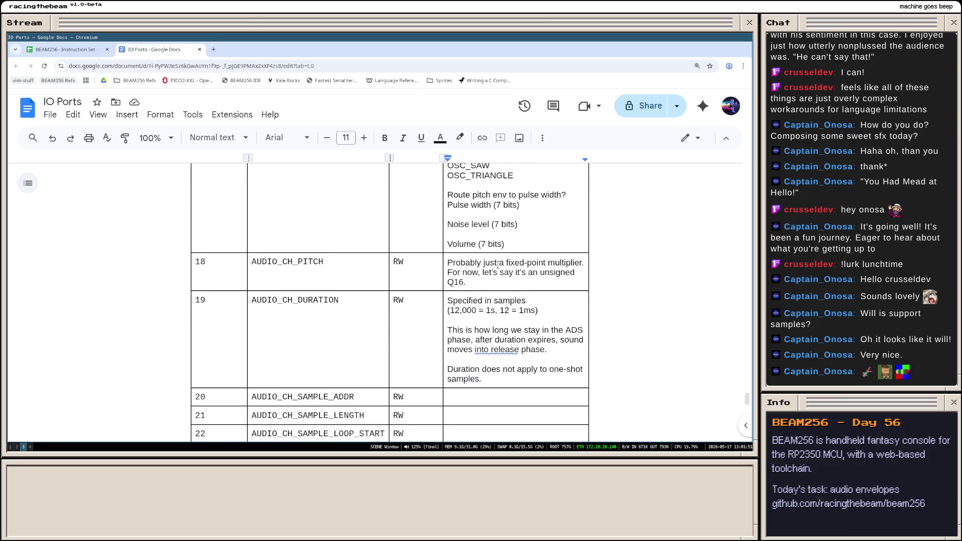
scroll(466, 274, "up", 3)
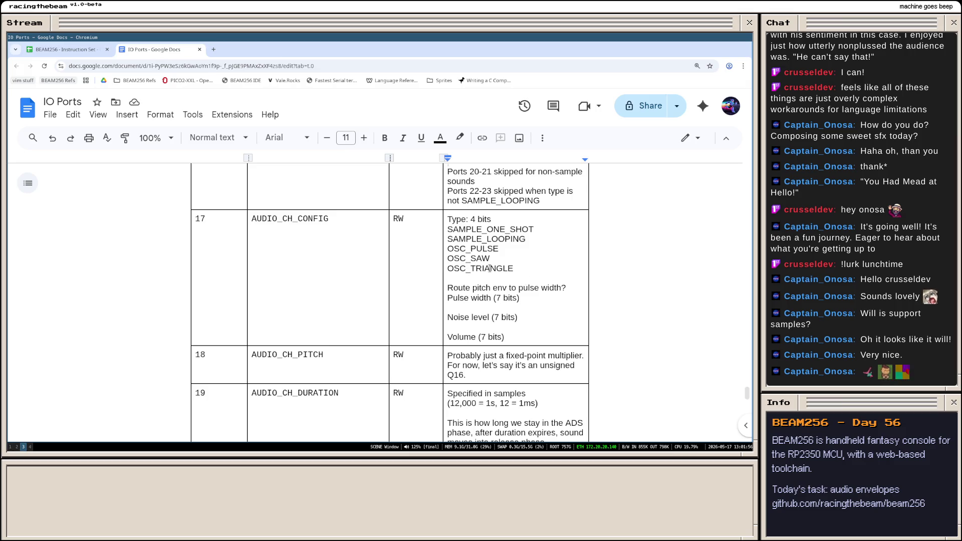
left_click_drag(520, 299, 454, 289)
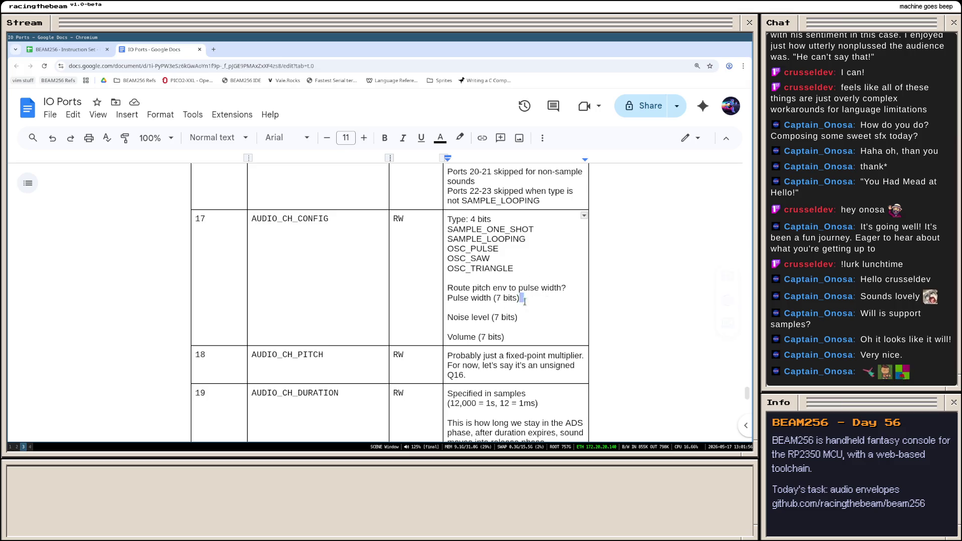
double_click(474, 248)
left_click_drag(520, 299, 451, 288)
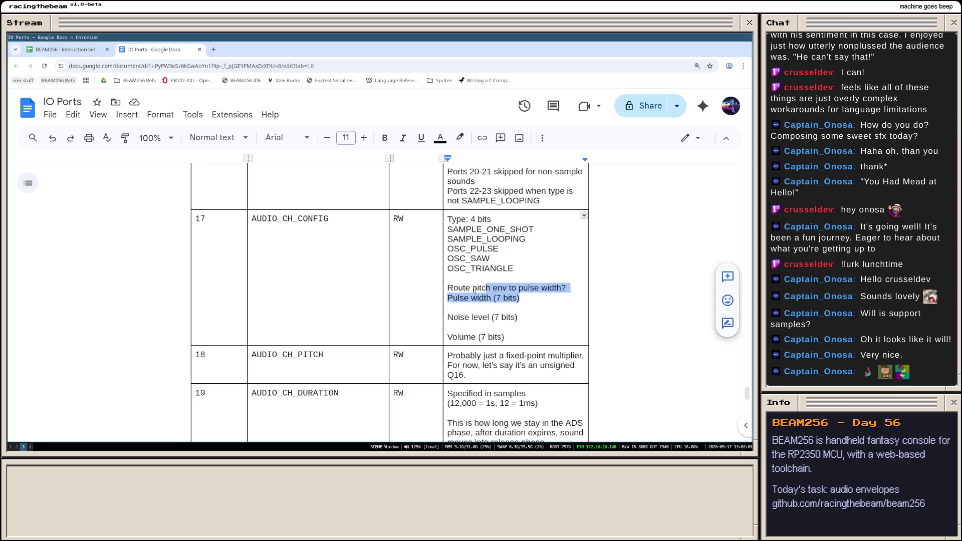
left_click(521, 298)
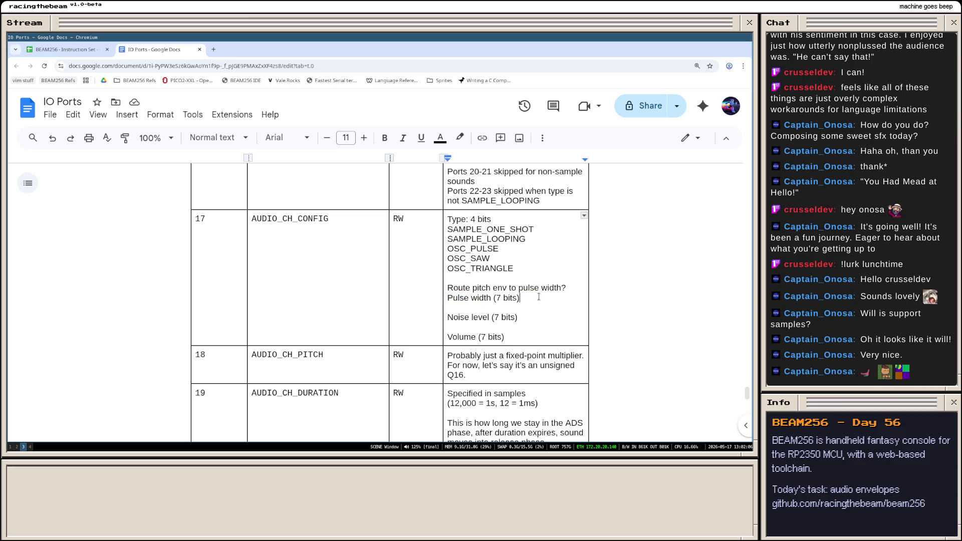
left_click_drag(521, 298, 449, 288)
left_click(520, 298)
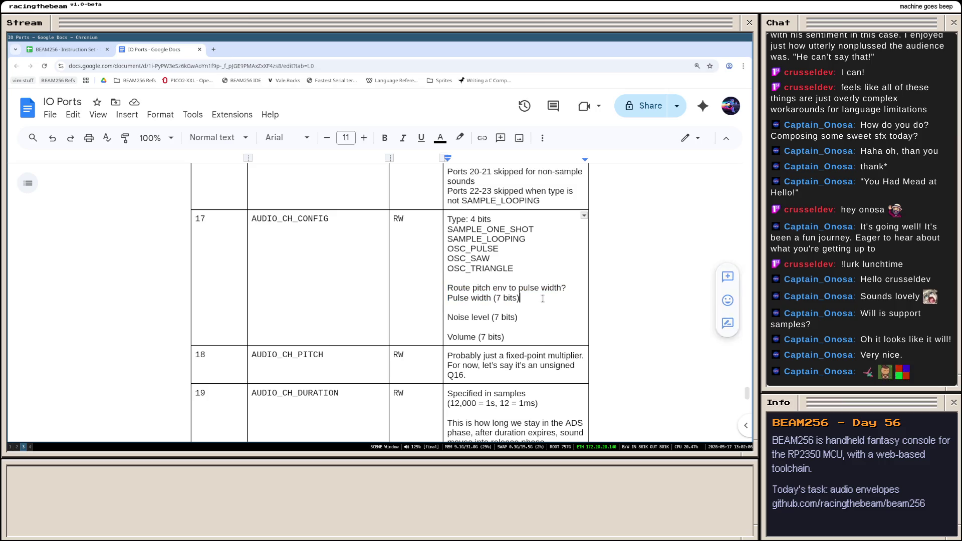
left_click_drag(520, 298, 447, 289)
left_click(527, 309)
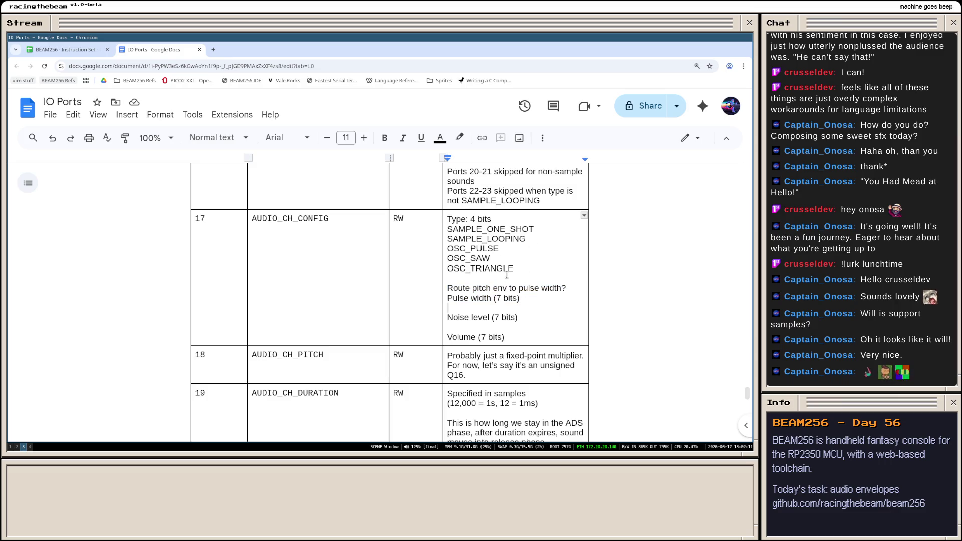
double_click(524, 298)
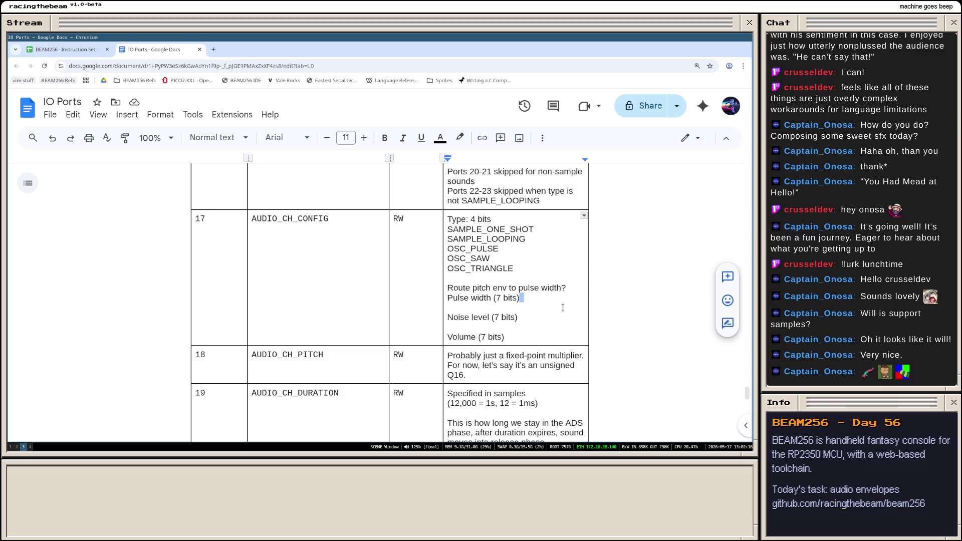
scroll(536, 307, "down", 2)
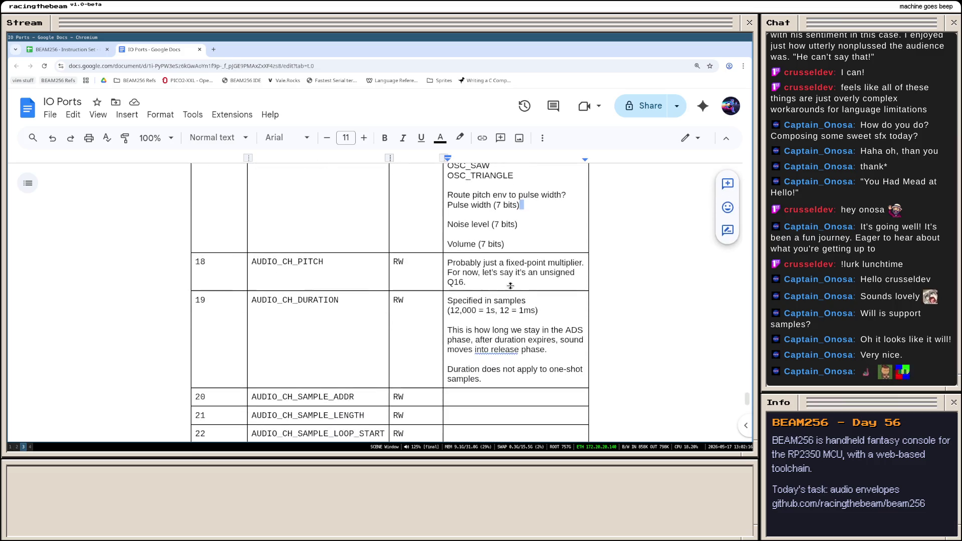
left_click(474, 278)
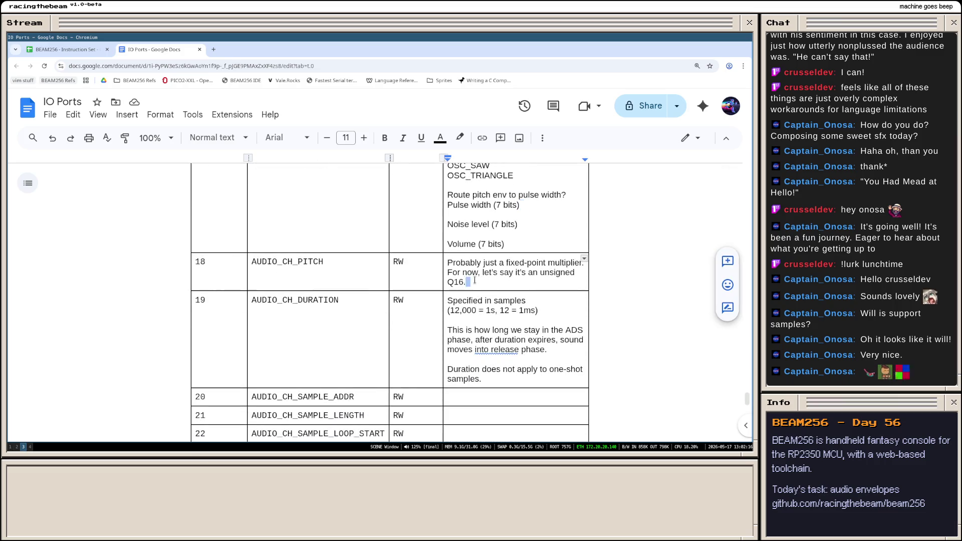
left_click(545, 339)
scroll(498, 336, "down", 5)
scroll(498, 336, "down", 1)
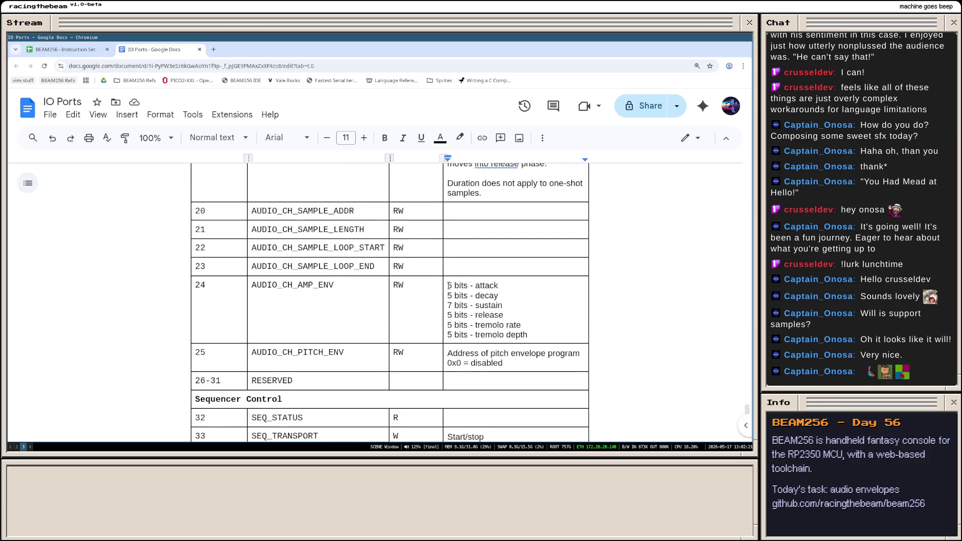
left_click_drag(447, 285, 549, 339)
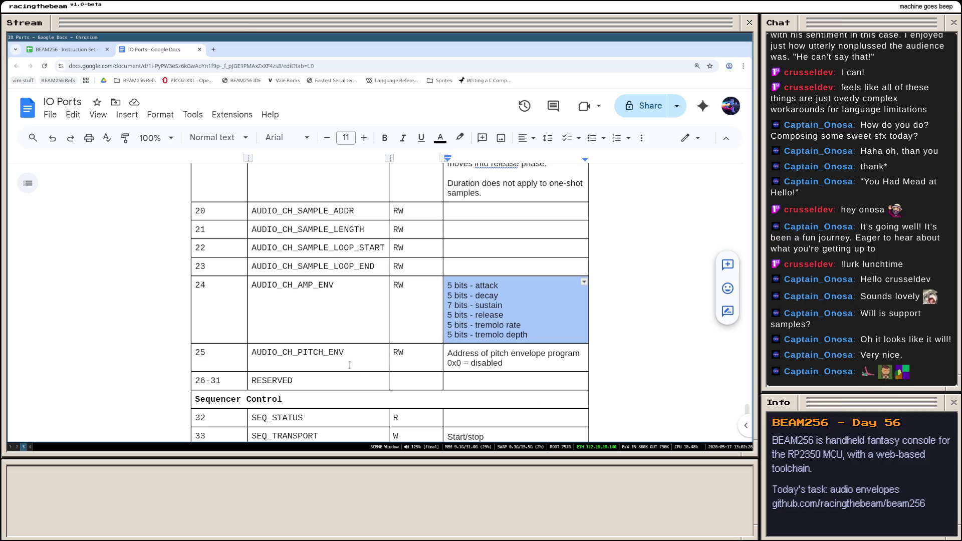
scroll(315, 363, "up", 5)
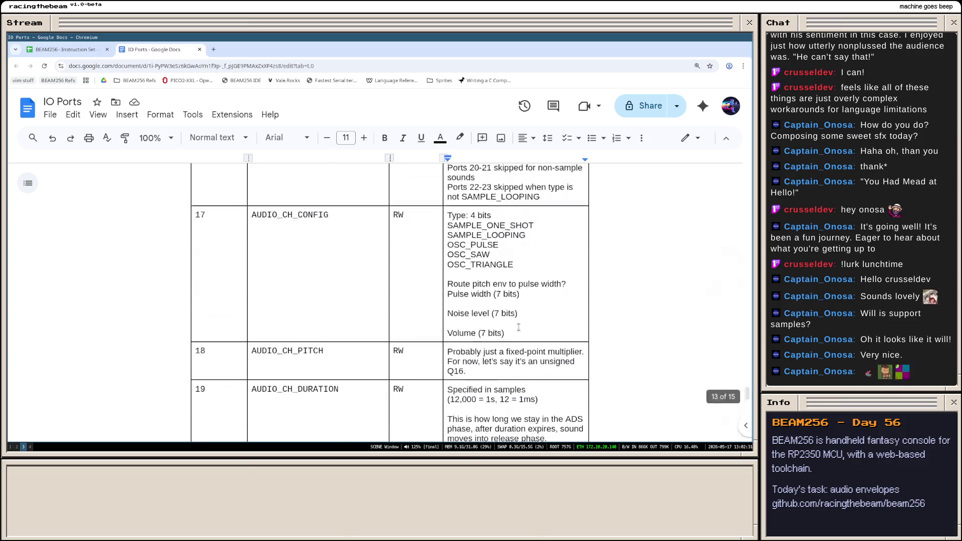
scroll(451, 323, "up", 5)
scroll(519, 329, "down", 3)
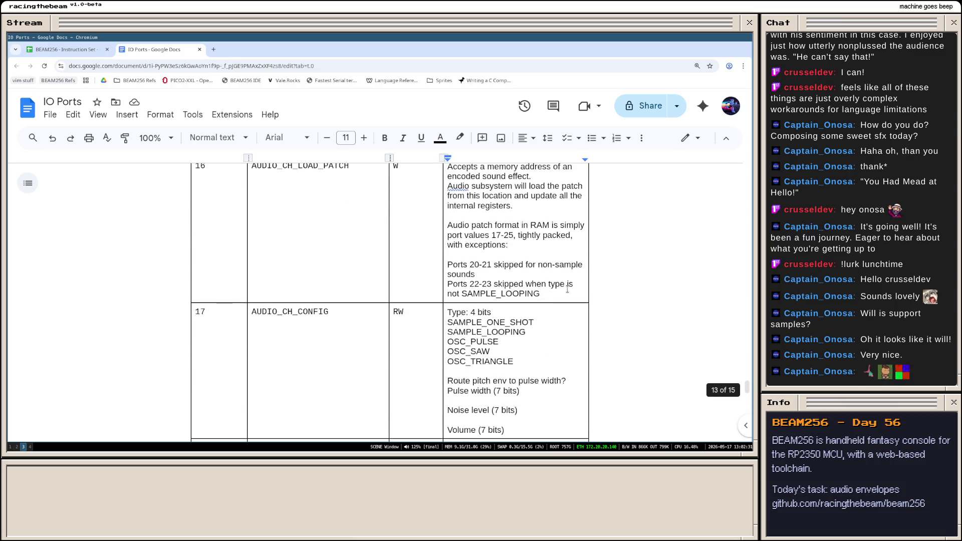
- Start a new line in the row 16 note for 'Port 25 skipped for non-sample sounds'
left_click(567, 291)
key("Return")
type("Port")
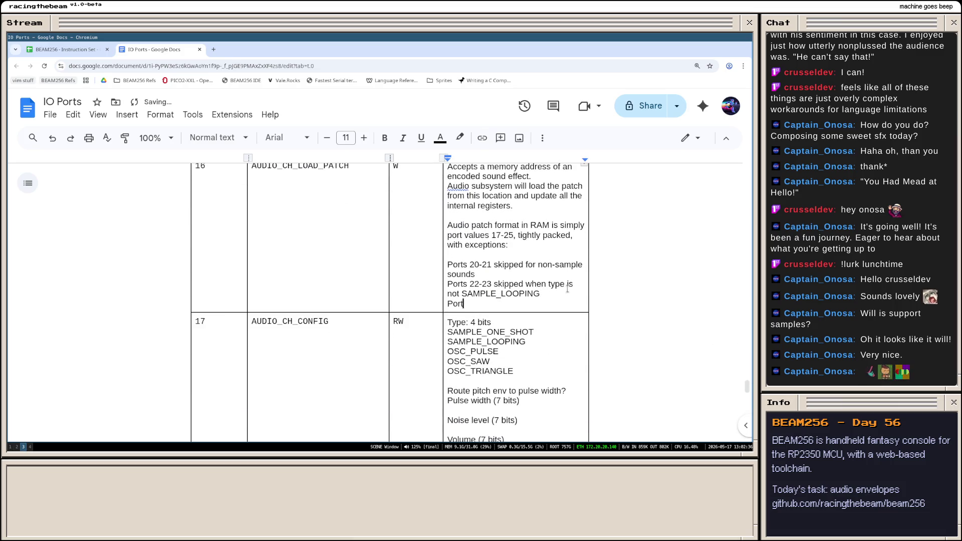
scroll(539, 295, "down", 5)
scroll(527, 301, "down", 3)
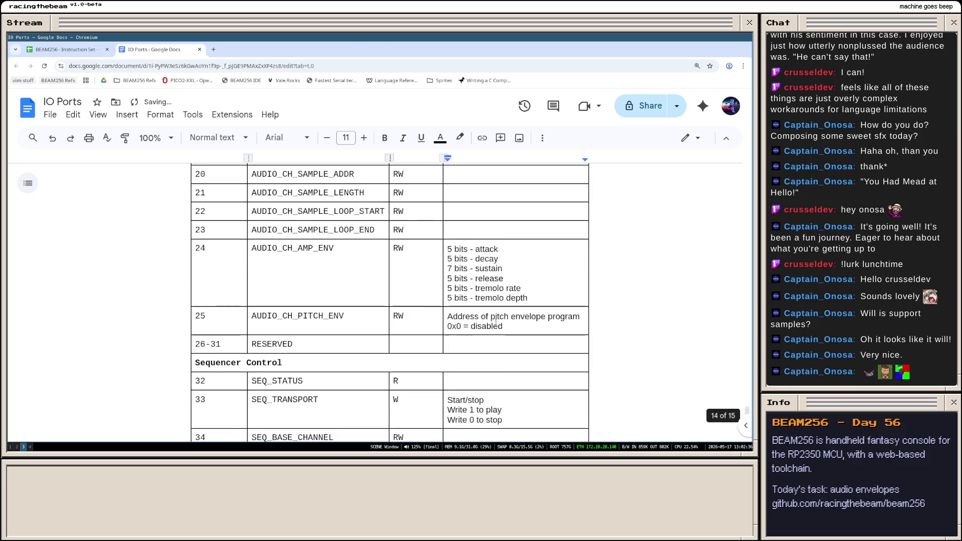
scroll(485, 317, "up", 5)
scroll(485, 318, "up", 3)
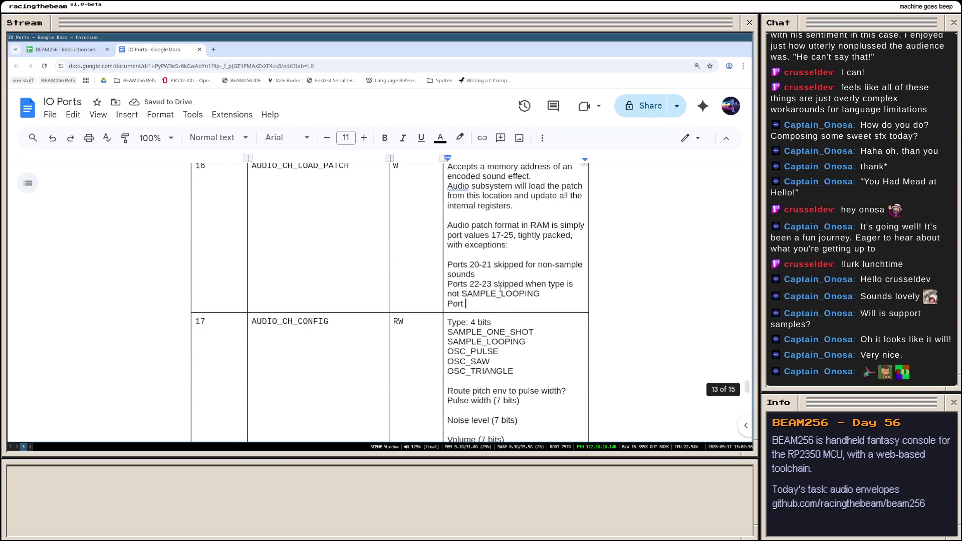
type("25 skipped f")
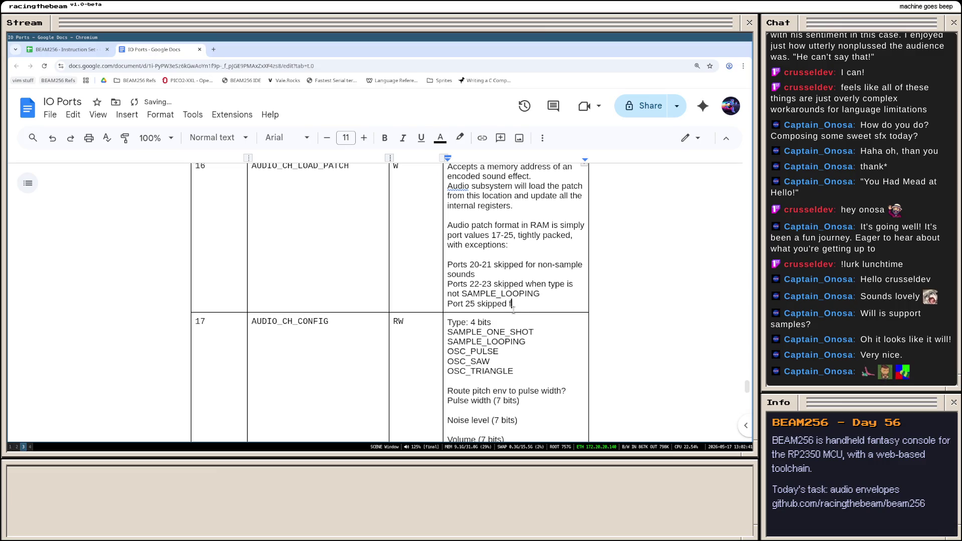
type("or non-sample sounds")
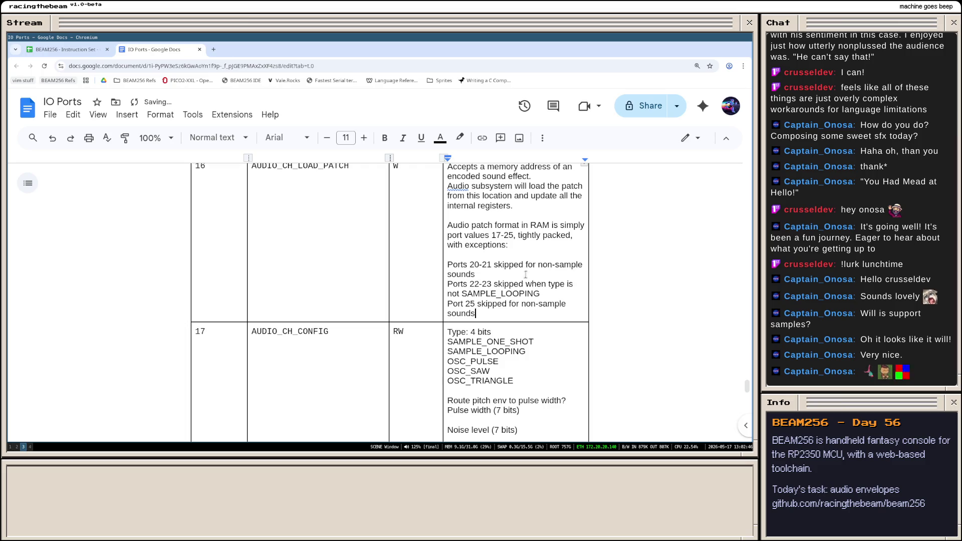
scroll(526, 277, "down", 4)
scroll(488, 287, "down", 4)
scroll(467, 286, "down", 5)
scroll(454, 286, "down", 3)
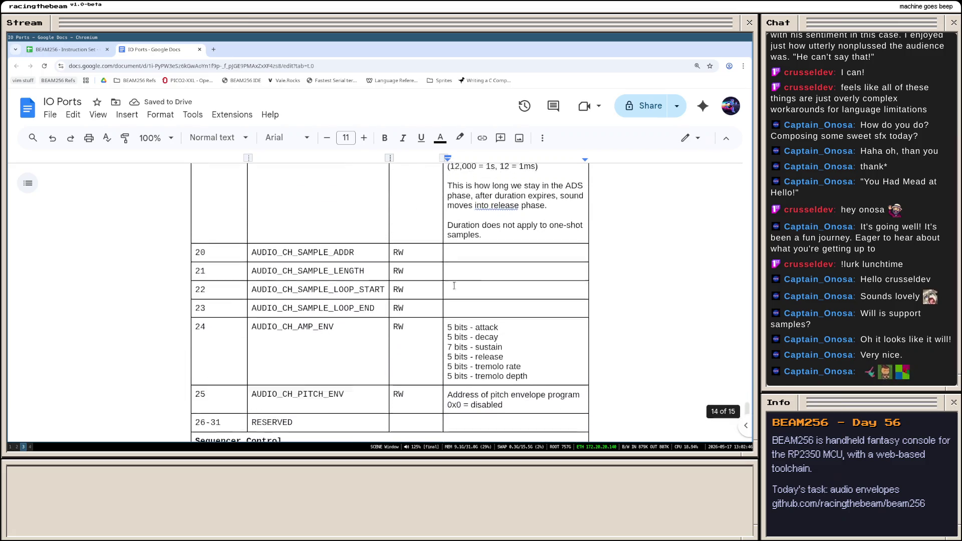
scroll(454, 286, "up", 5)
scroll(413, 263, "up", 3)
scroll(353, 255, "down", 3)
scroll(350, 251, "down", 2)
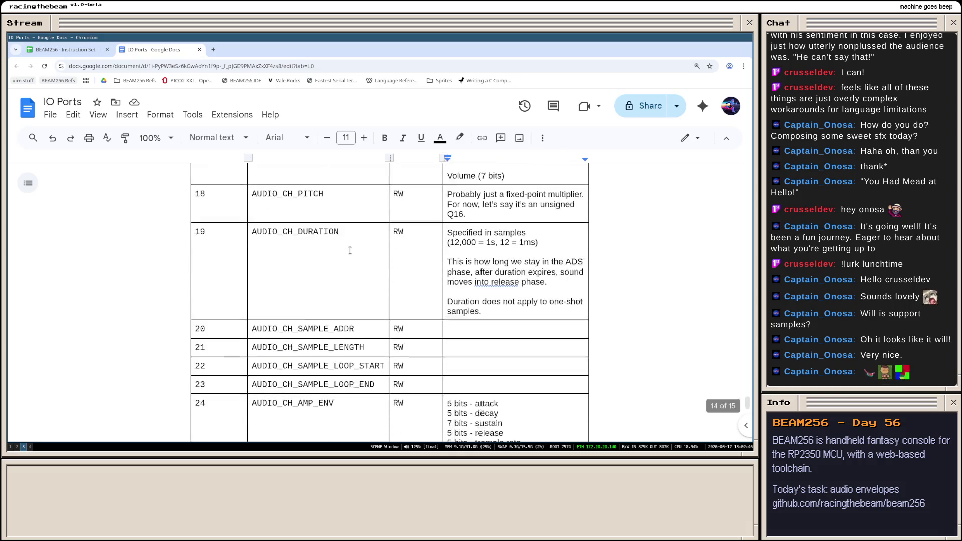
scroll(350, 250, "down", 5)
scroll(353, 286, "up", 4)
scroll(358, 304, "down", 2)
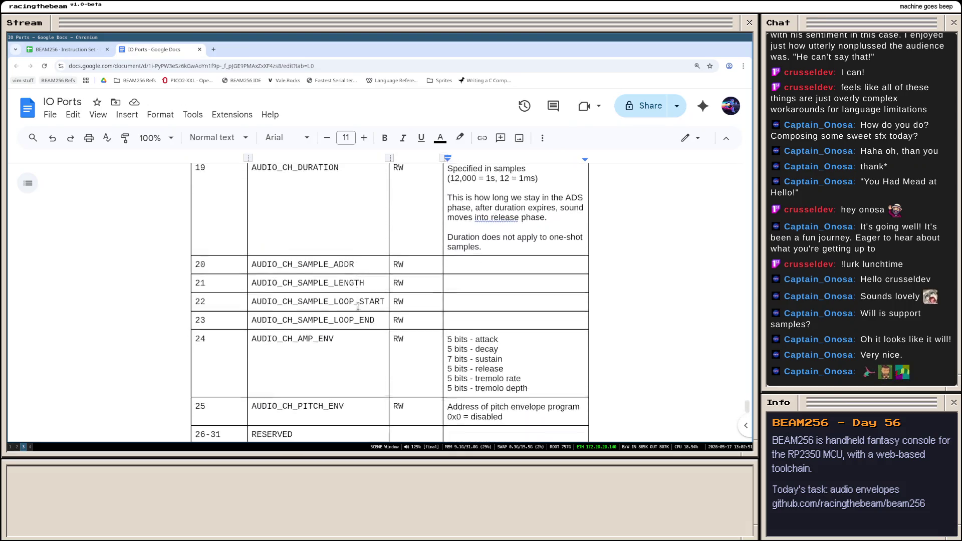
scroll(358, 304, "down", 3)
scroll(390, 286, "up", 2)
scroll(451, 278, "down", 3)
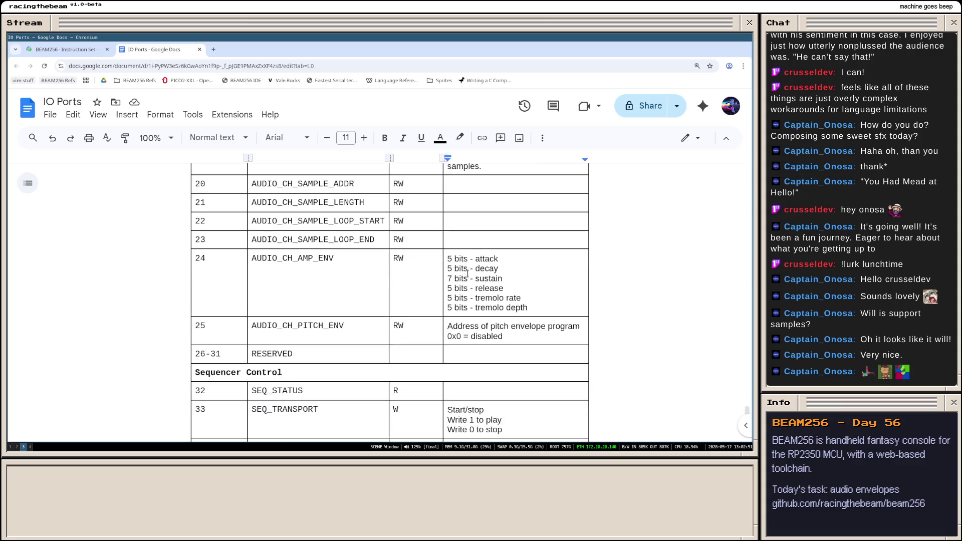
scroll(469, 268, "down", 2)
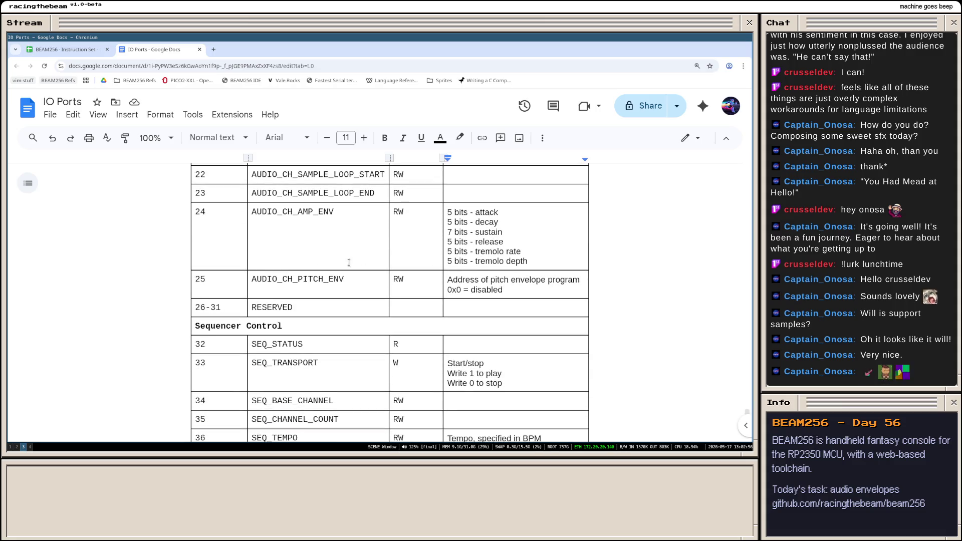
scroll(348, 263, "up", 5)
scroll(354, 248, "up", 3)
scroll(367, 240, "up", 1)
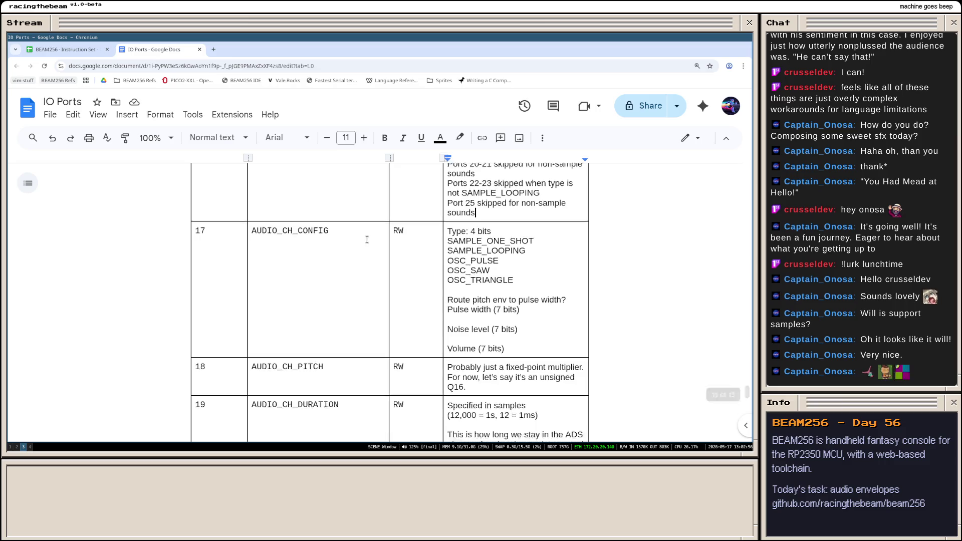
scroll(367, 240, "down", 4)
scroll(361, 286, "down", 3)
scroll(353, 323, "down", 1)
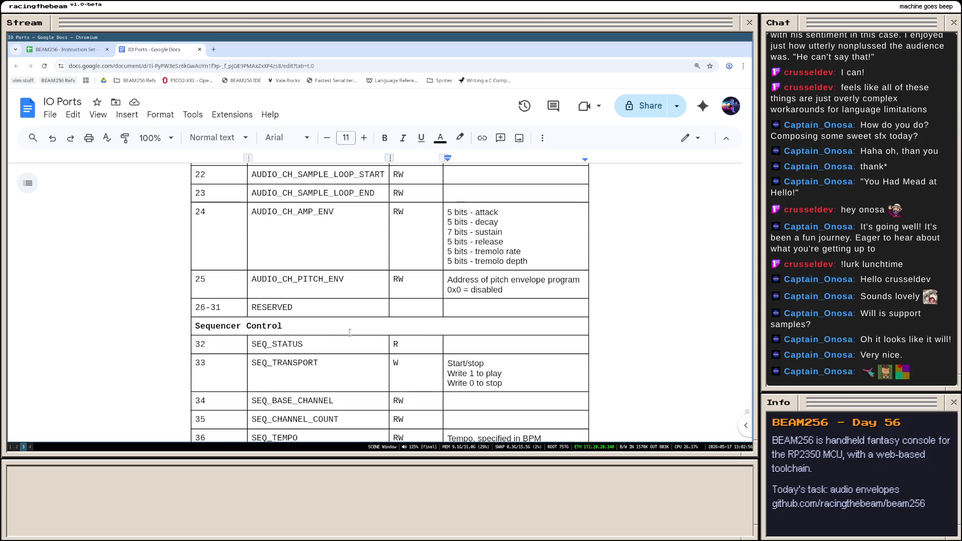
scroll(349, 332, "up", 5)
scroll(406, 301, "up", 3)
scroll(455, 258, "up", 2)
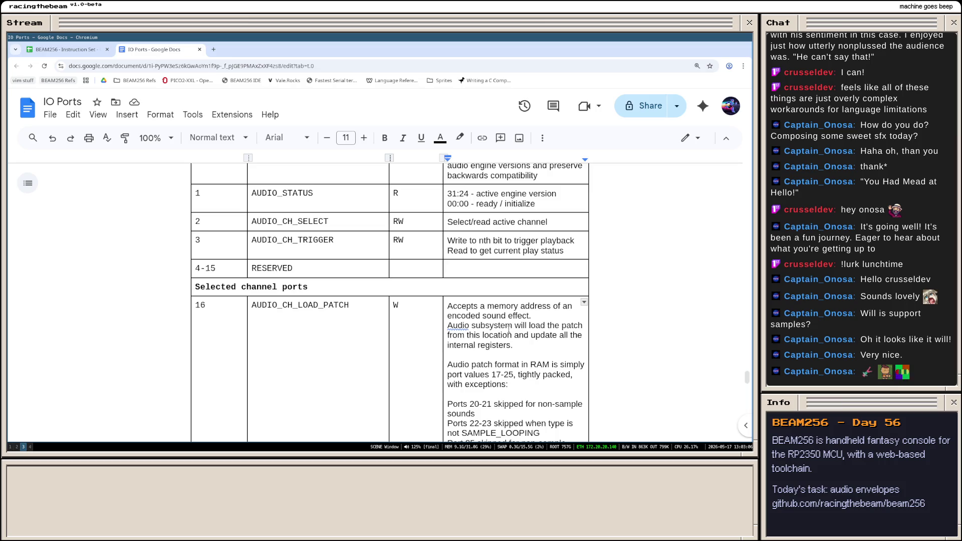
scroll(478, 308, "down", 2)
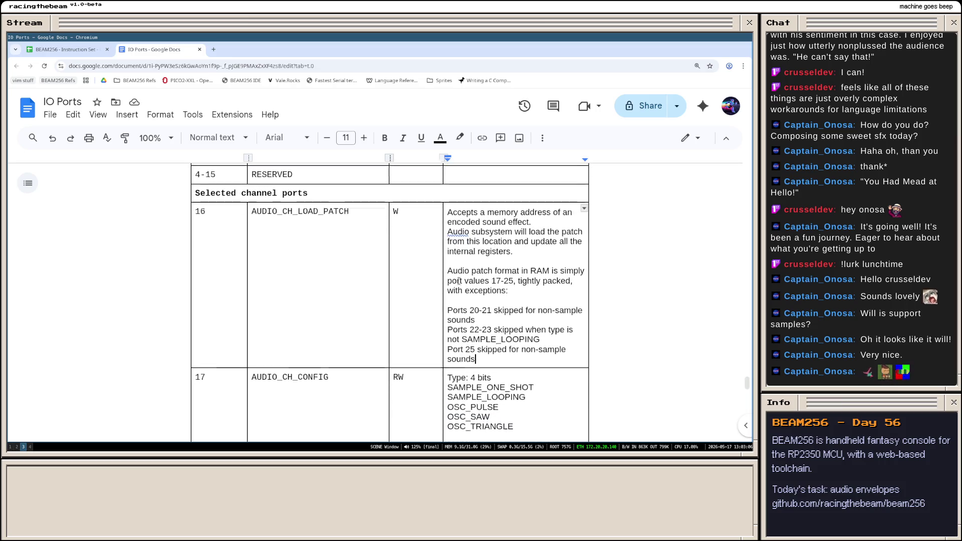
scroll(478, 321, "down", 2)
scroll(336, 288, "down", 2)
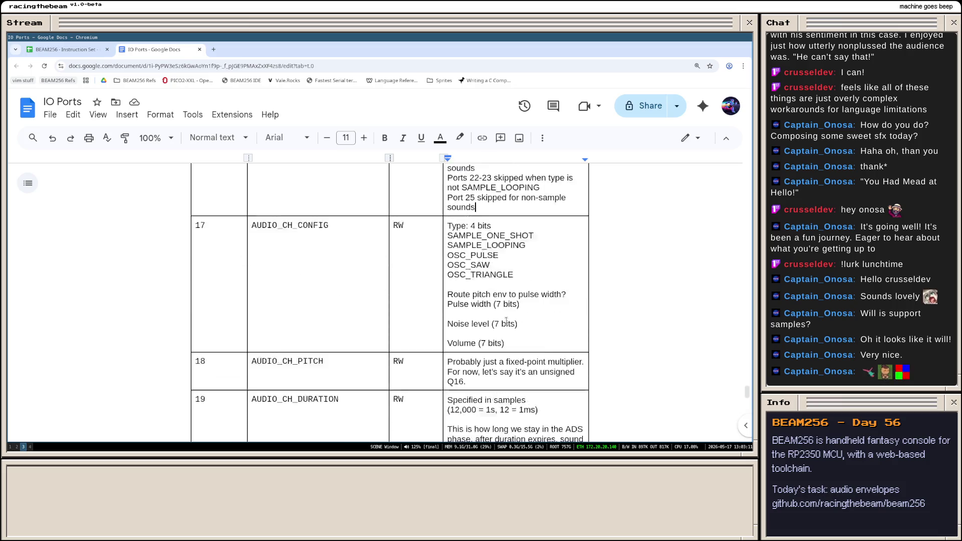
scroll(331, 331, "down", 3)
scroll(377, 331, "down", 3)
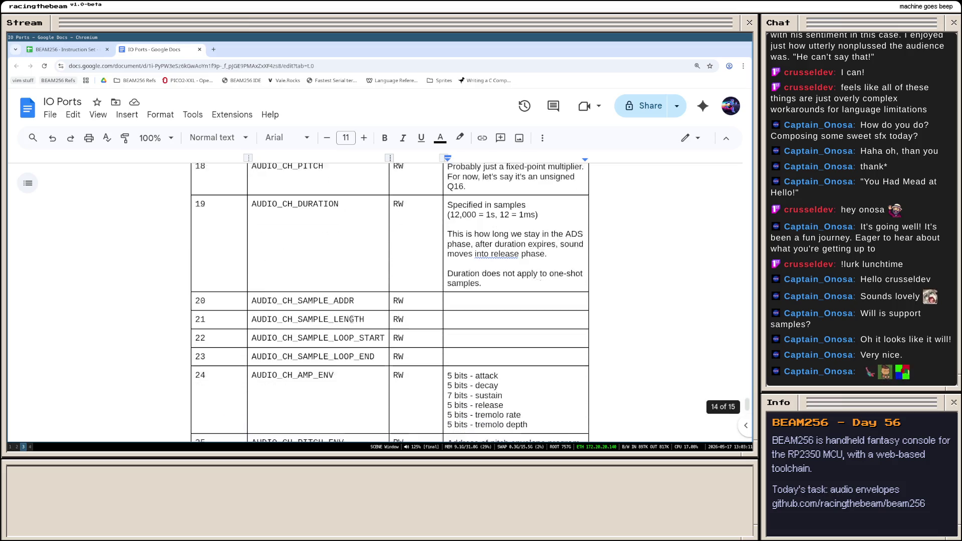
scroll(421, 327, "down", 3)
scroll(465, 326, "down", 3)
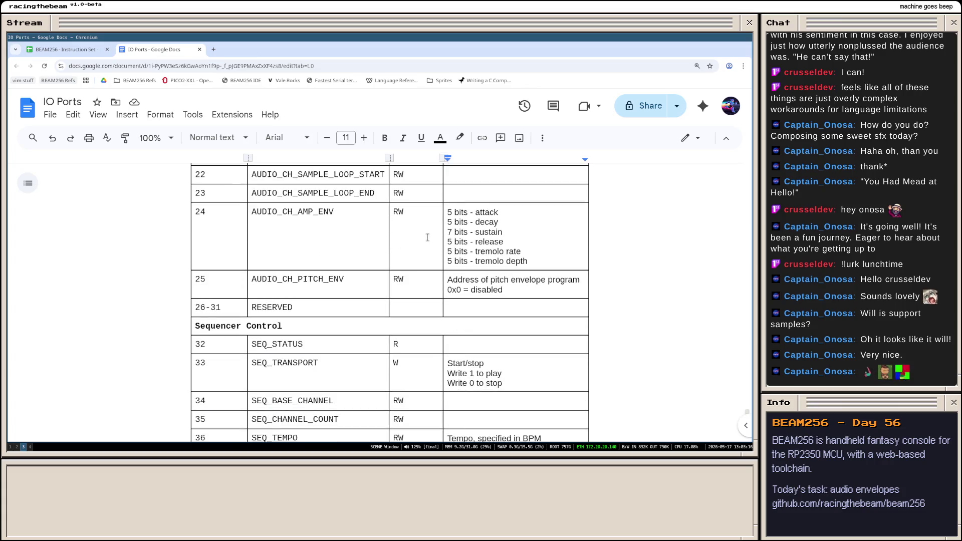
left_click_drag(449, 212, 536, 263)
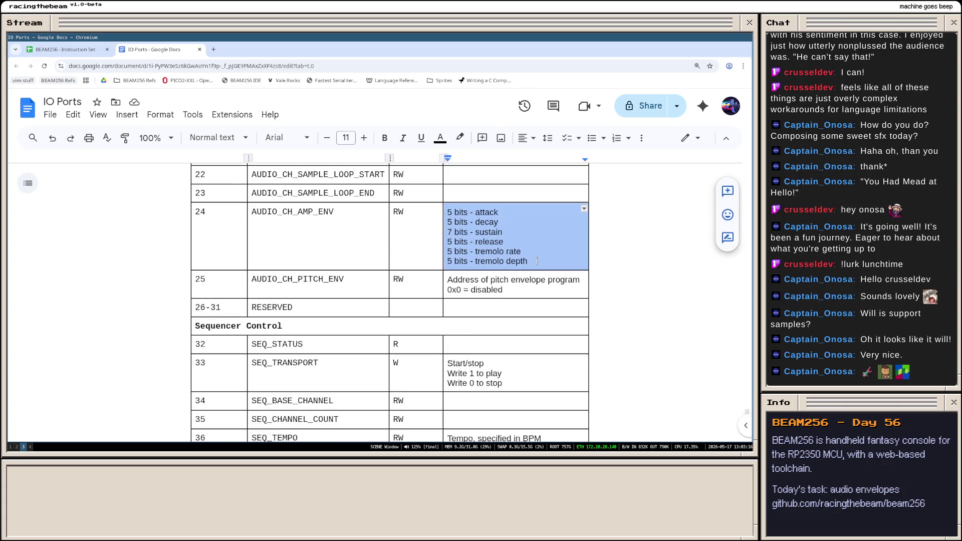
scroll(536, 262, "up", 2)
scroll(496, 256, "up", 5)
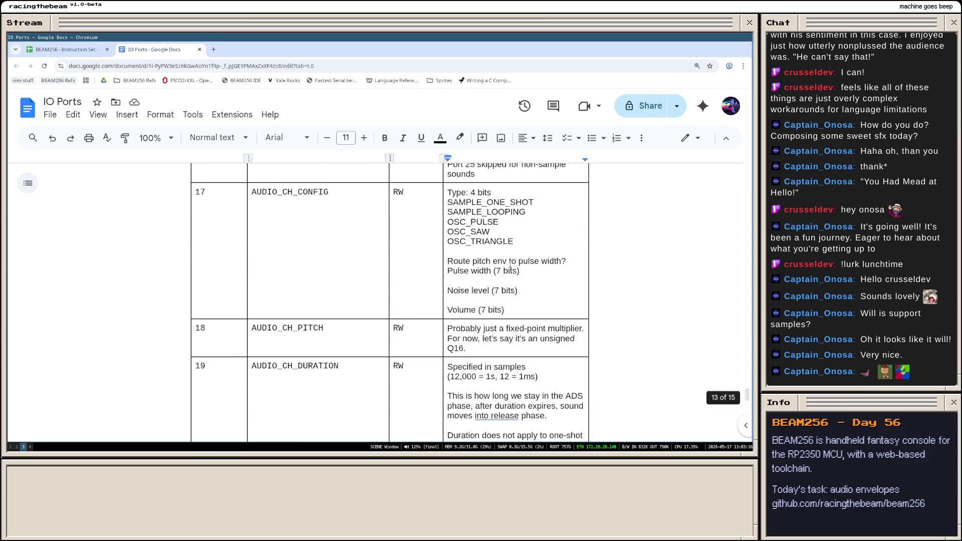
scroll(466, 248, "up", 3)
scroll(458, 239, "up", 2)
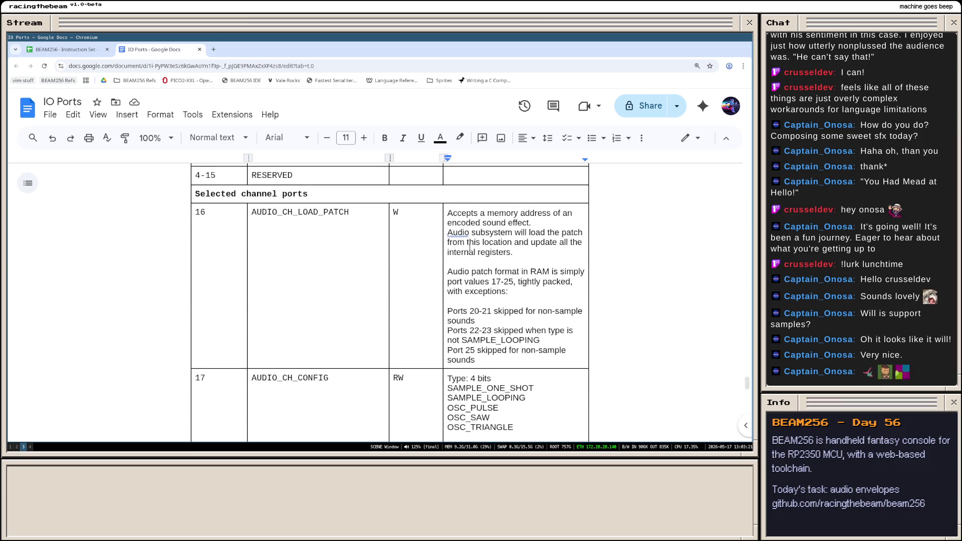
scroll(475, 276, "up", 5)
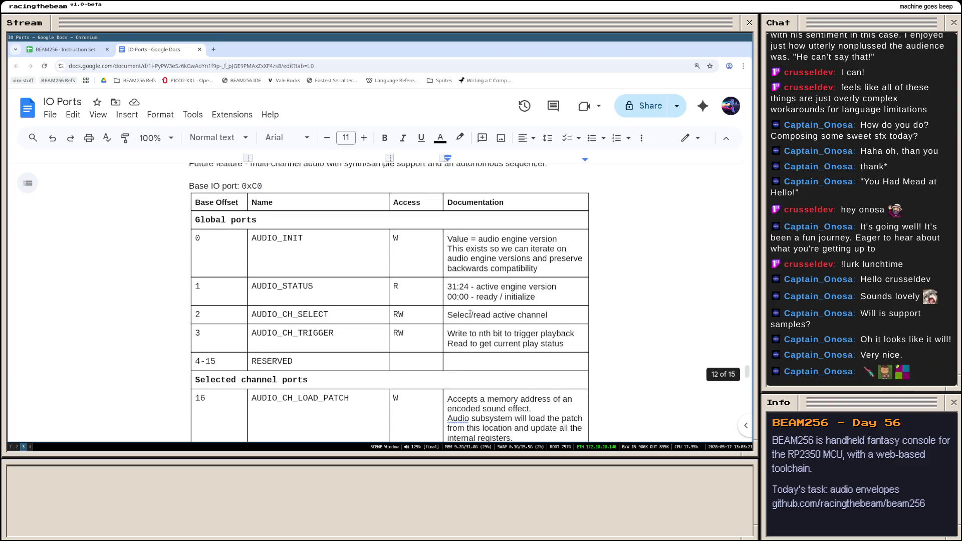
scroll(472, 304, "down", 3)
scroll(472, 313, "down", 4)
scroll(472, 312, "down", 4)
scroll(472, 313, "down", 3)
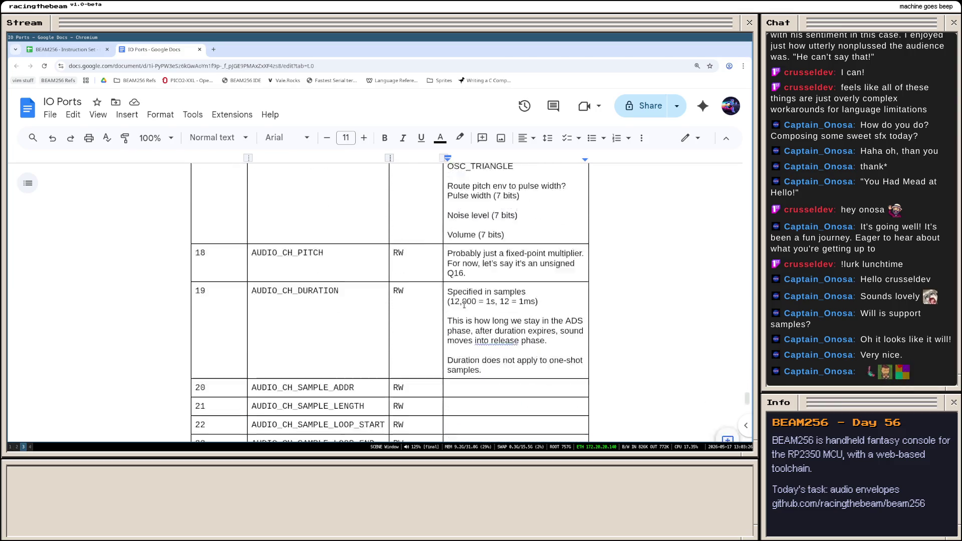
scroll(466, 310, "down", 3)
left_click(455, 315)
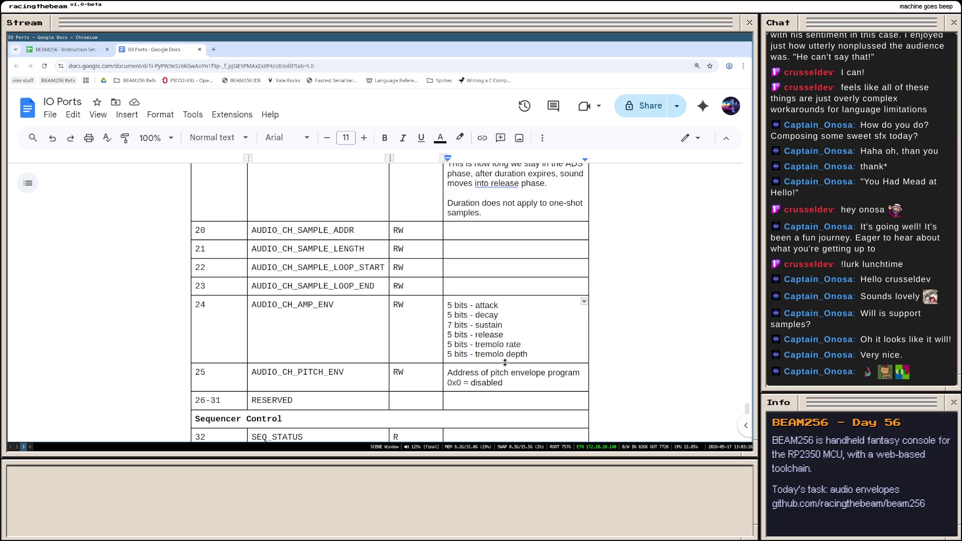
left_click_drag(530, 354, 447, 306)
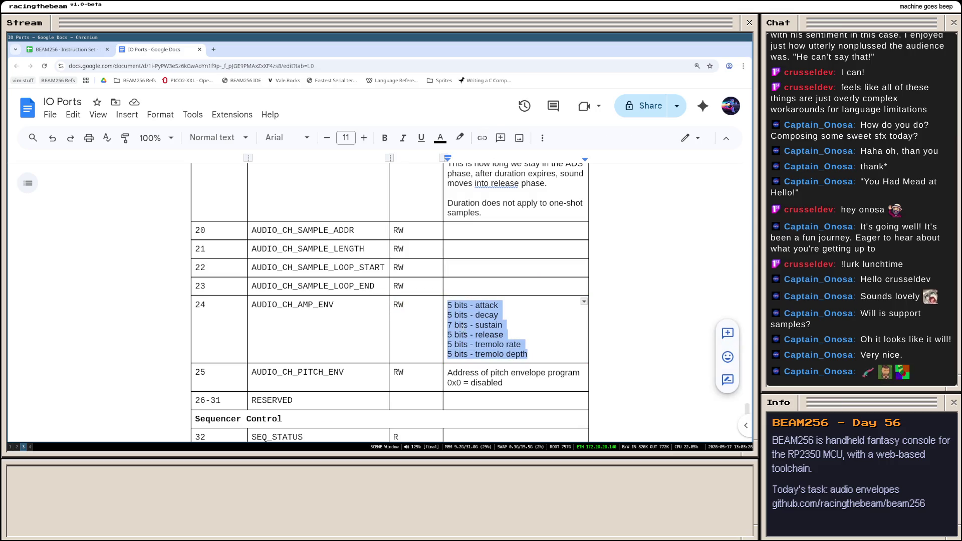
left_click(531, 355)
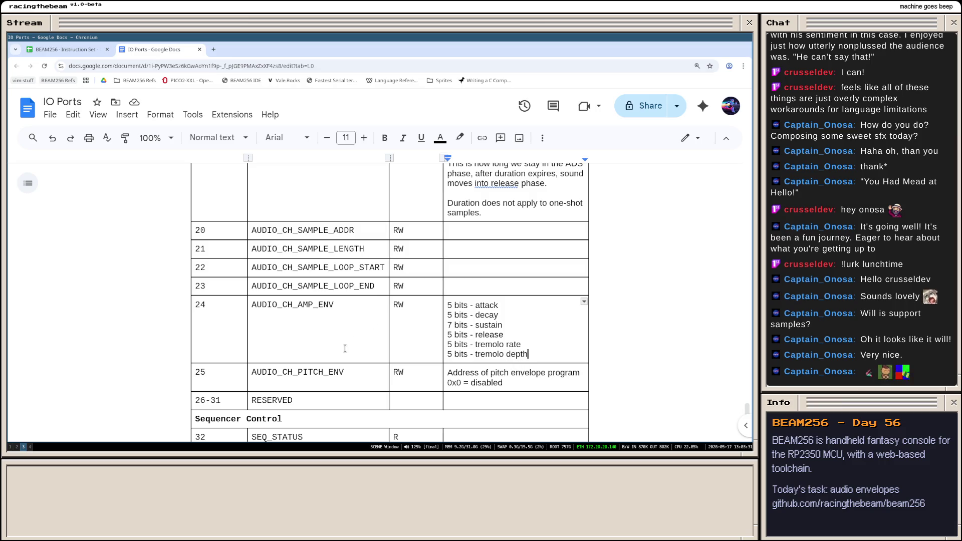
- Tick the 'plan register interface for audio engine' task in PLAN.md as [x] and save
key("super+2")
scroll(285, 324, "down", 3)
scroll(285, 325, "up", 3)
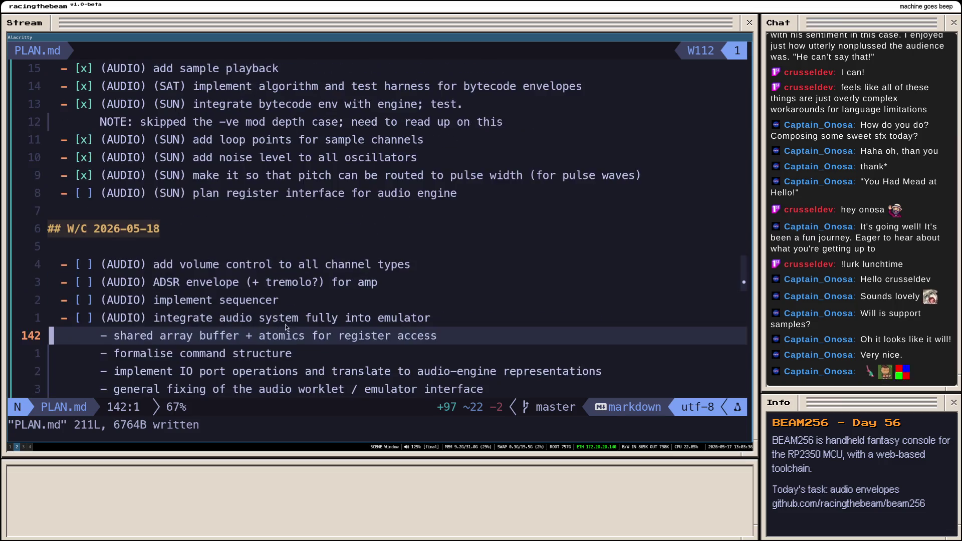
scroll(285, 324, "down", 2)
left_click_drag(507, 282, 52, 156)
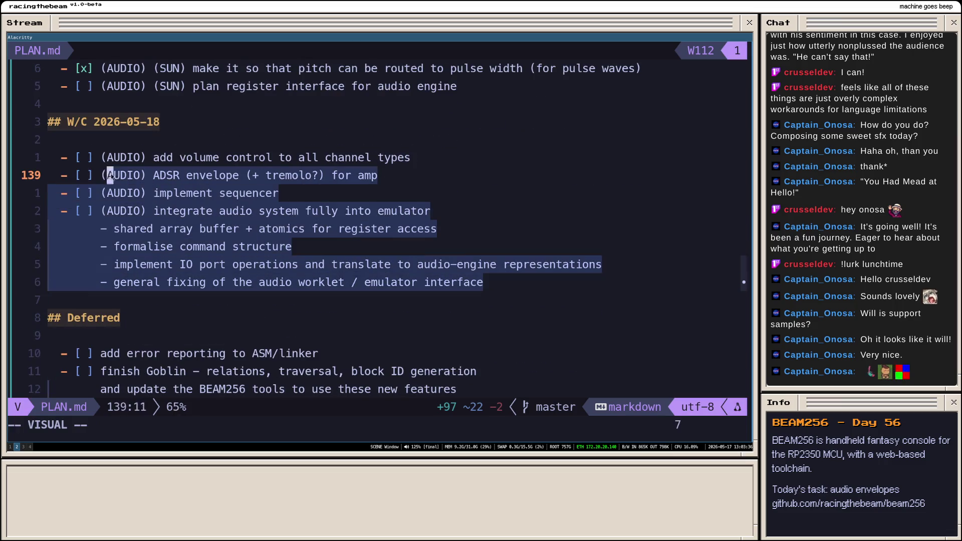
left_click(204, 159)
scroll(140, 201, "up", 2)
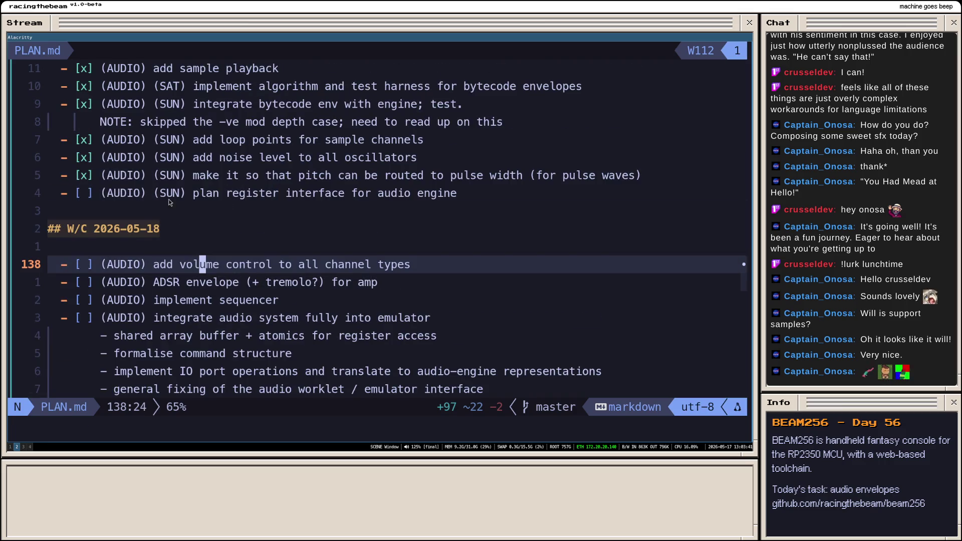
left_click(88, 195)
type(":w")
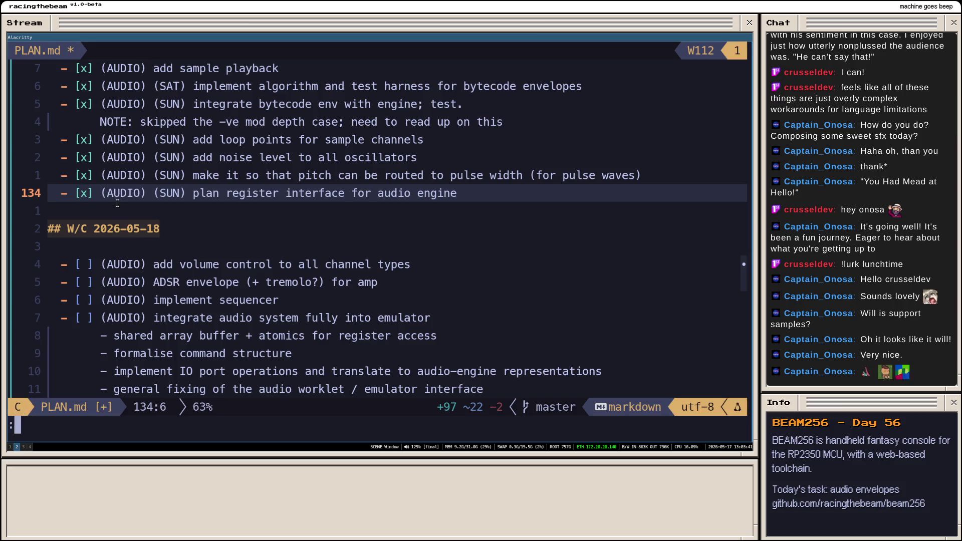
key("Return")
key("j")
key("j")
key("j")
key("j")
key("j")
key("j")
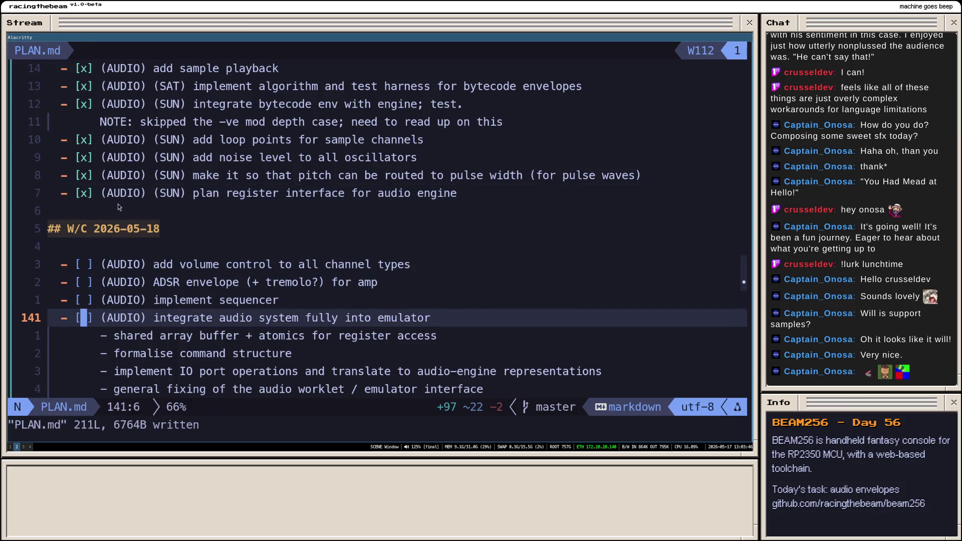
- Undo an accidental blank line above the ADSR task and move the cursor along this week's task lines
key("k")
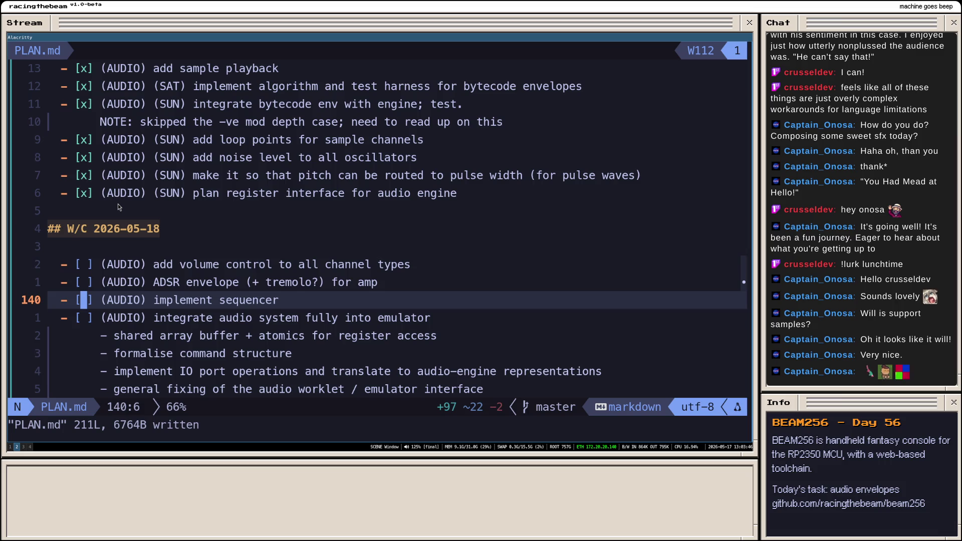
key("k")
key("k")
key("j")
key("O")
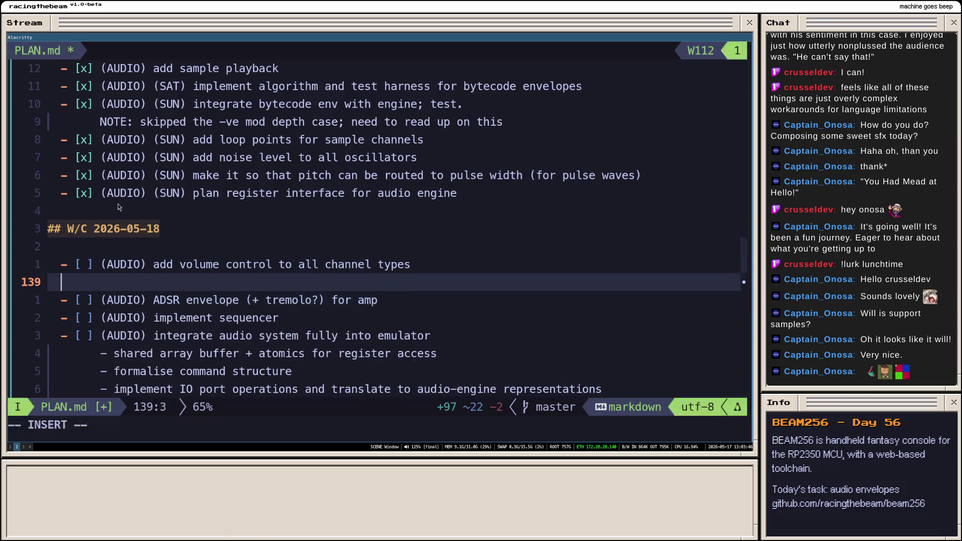
key("Escape")
key("u")
key("k")
key("k")
key("j")
key("j")
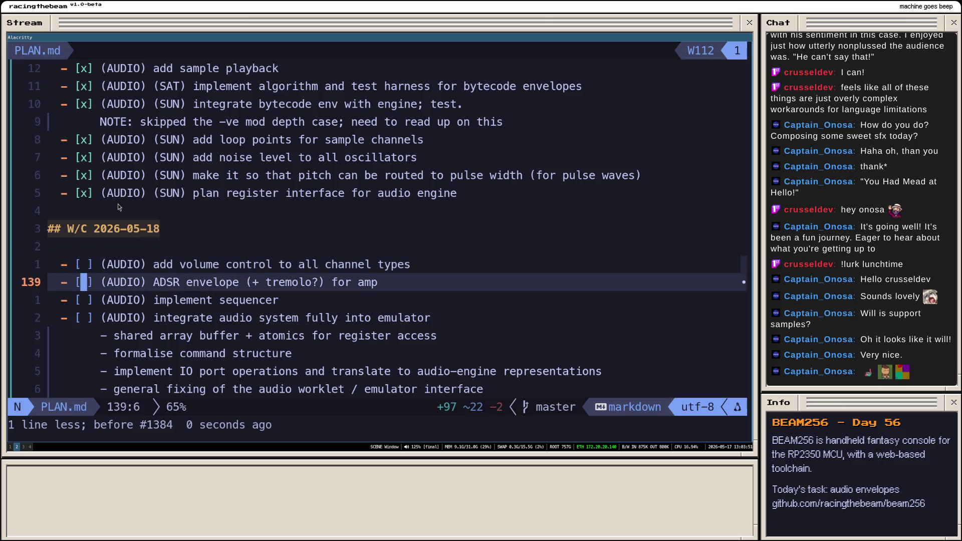
key("k")
key("0")
key("w")
key("w")
key("w")
key("e")
key("w")
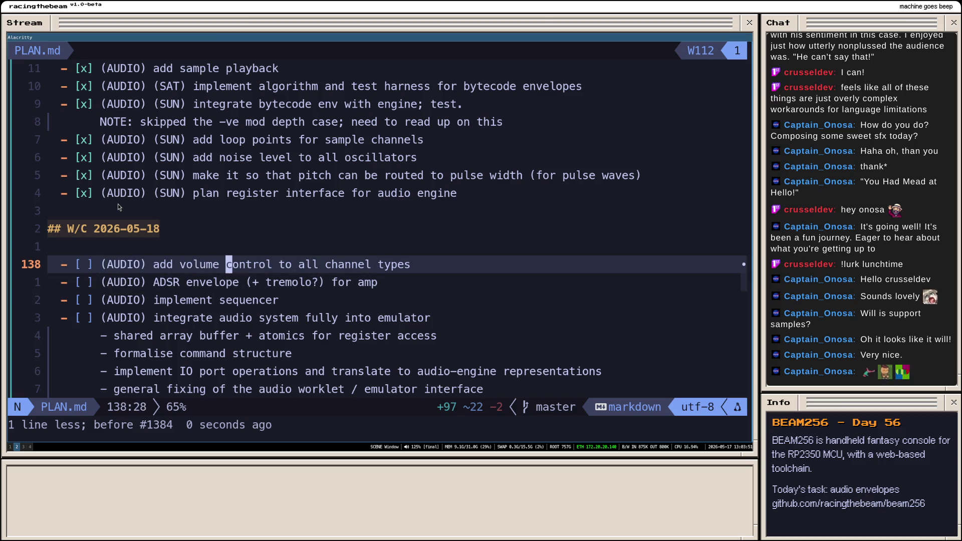
key("j")
key("w")
key("w")
key("w")
key("w")
key("$")
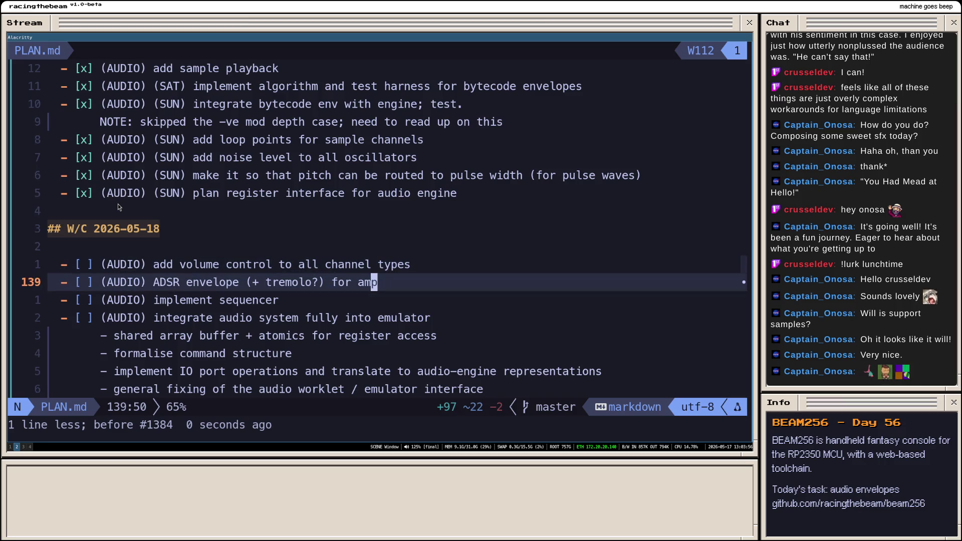
key("j")
key("j")
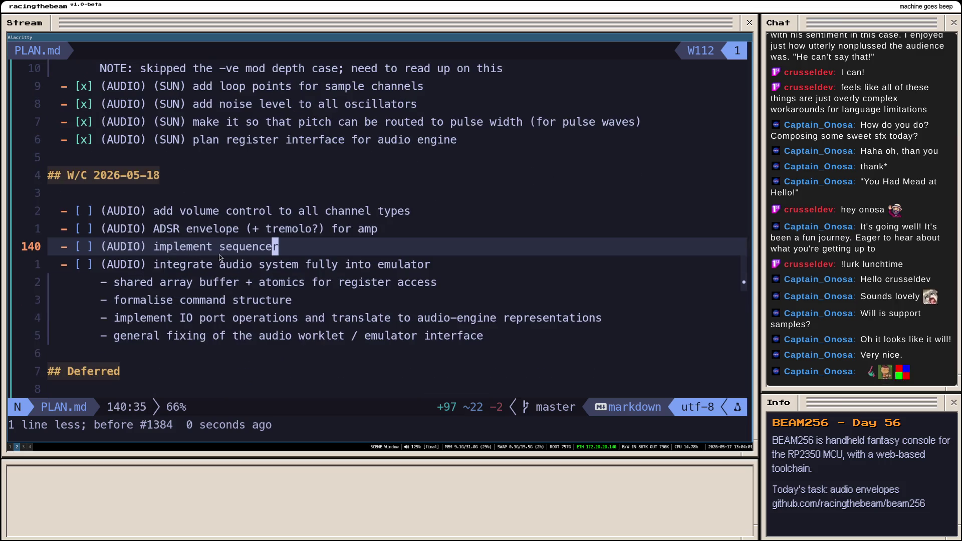
key("j")
key("j")
key("k")
key("k")
key("k")
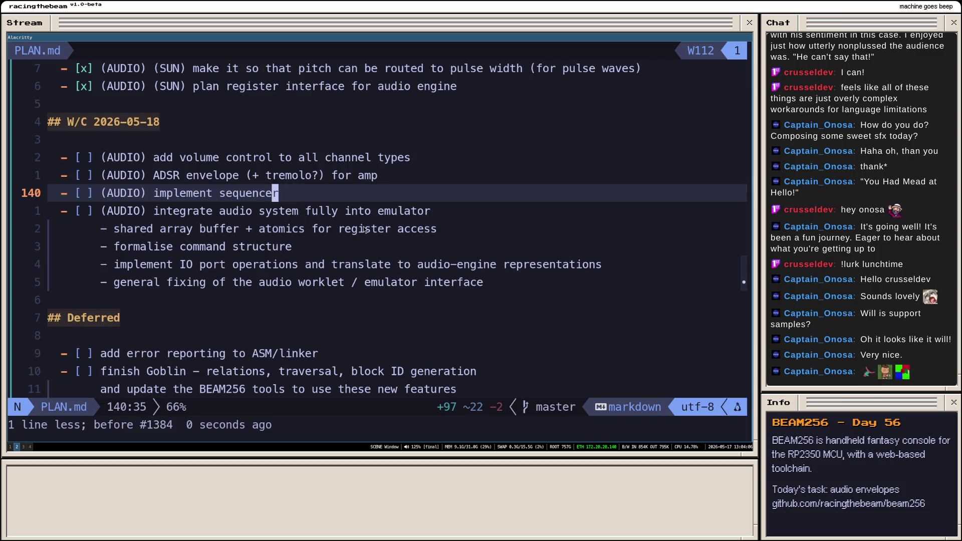
left_click_drag(485, 282, 55, 213)
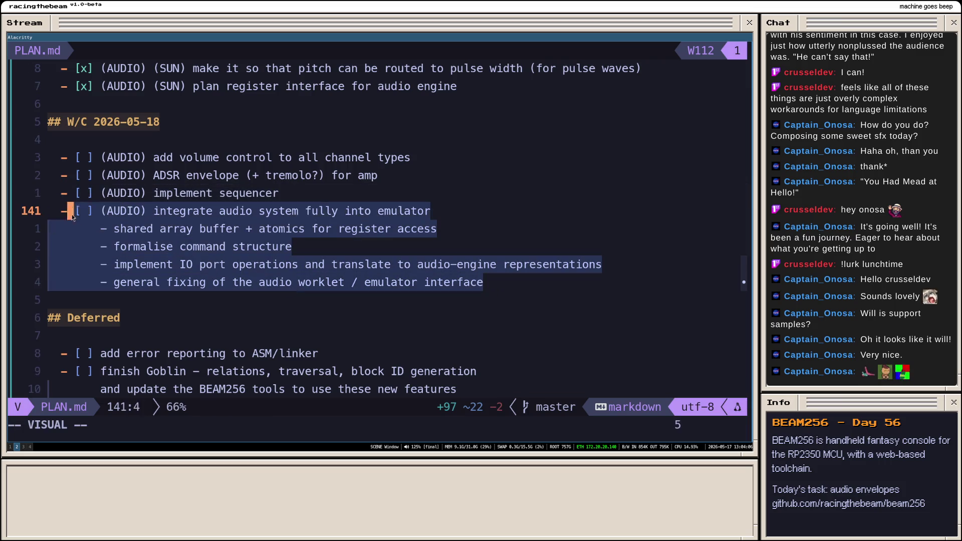
left_click(264, 224)
left_click_drag(157, 212, 489, 283)
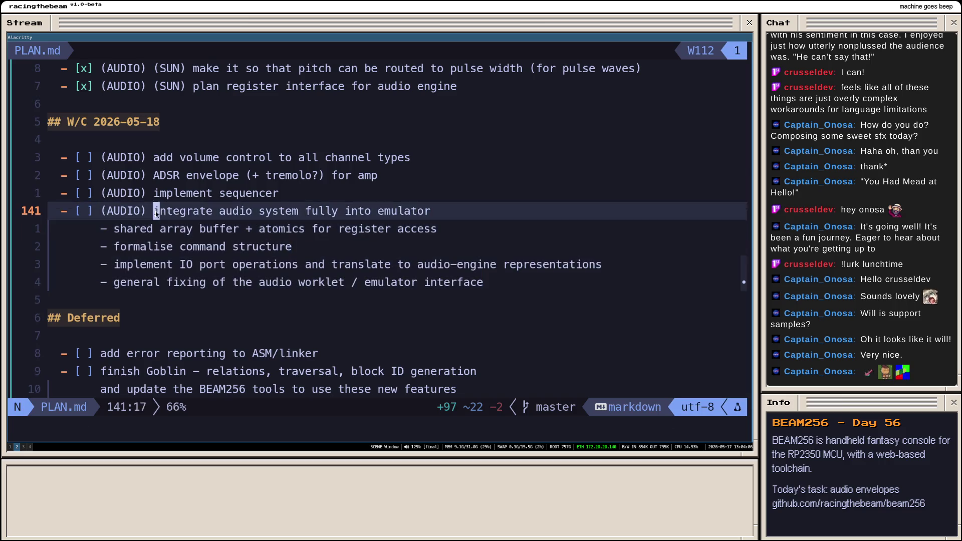
left_click_drag(157, 212, 156, 215)
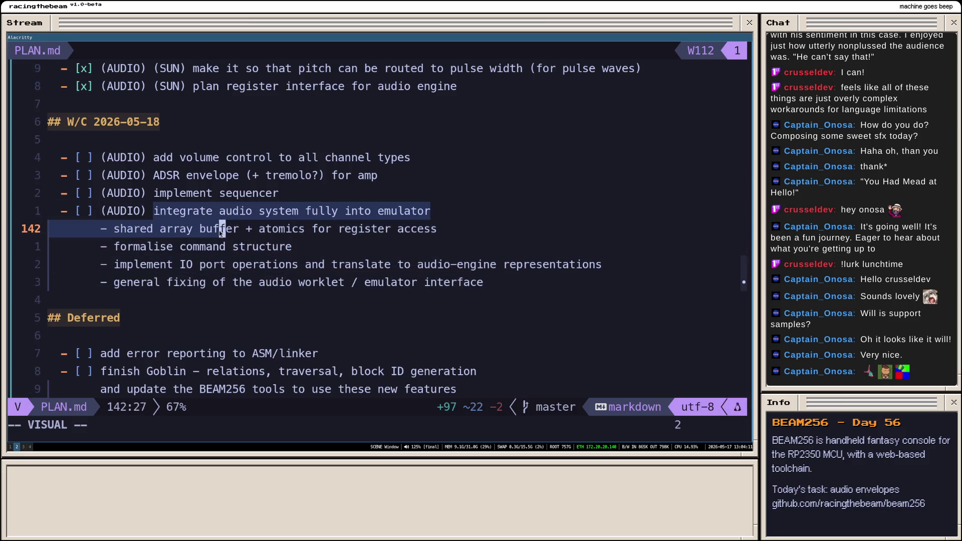
key("Escape")
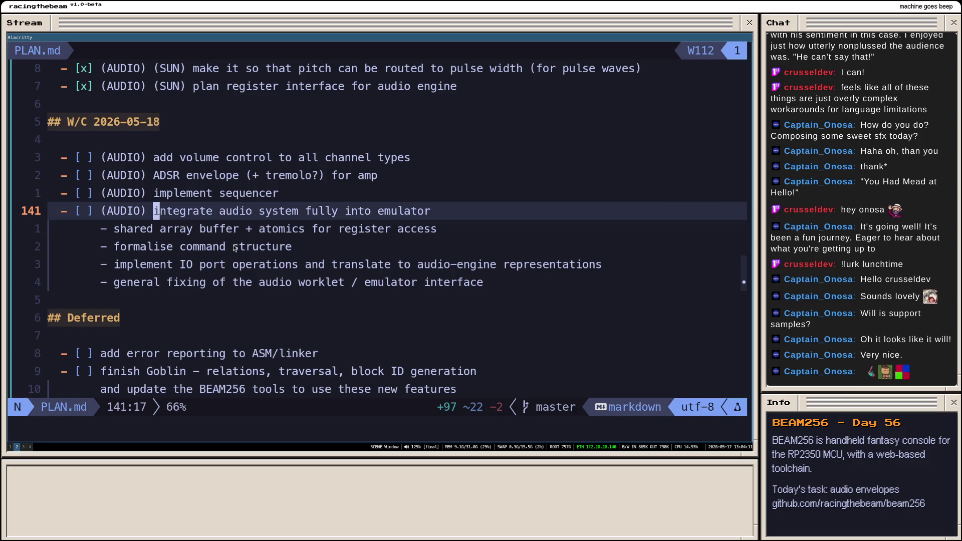
scroll(300, 278, "down", 2)
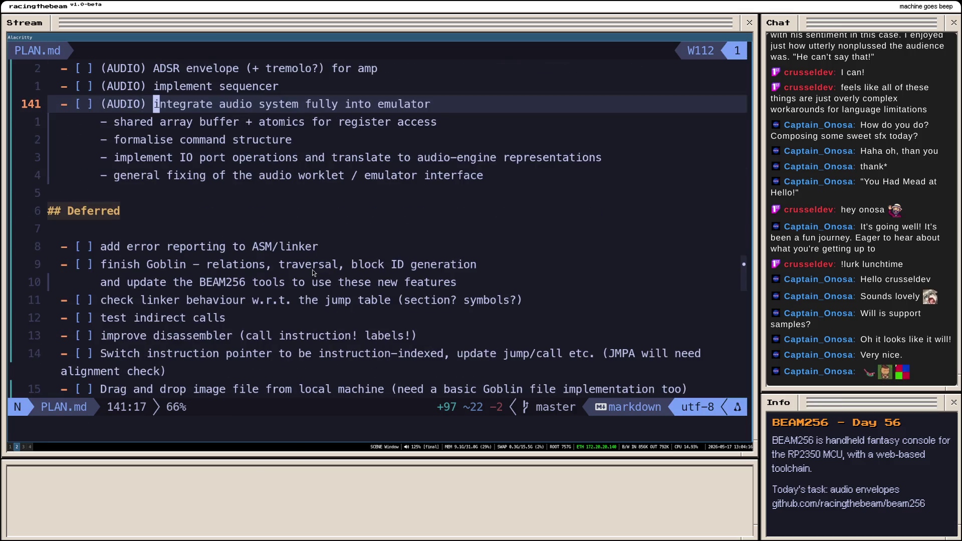
key("j")
key("j")
key("j")
key("braceright")
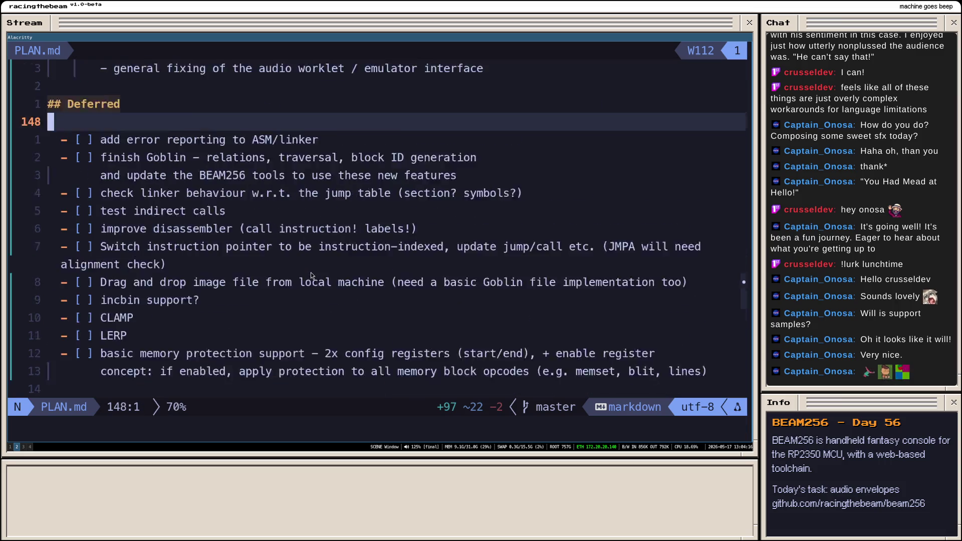
scroll(310, 272, "up", 3)
scroll(311, 272, "up", 2)
scroll(309, 272, "up", 3)
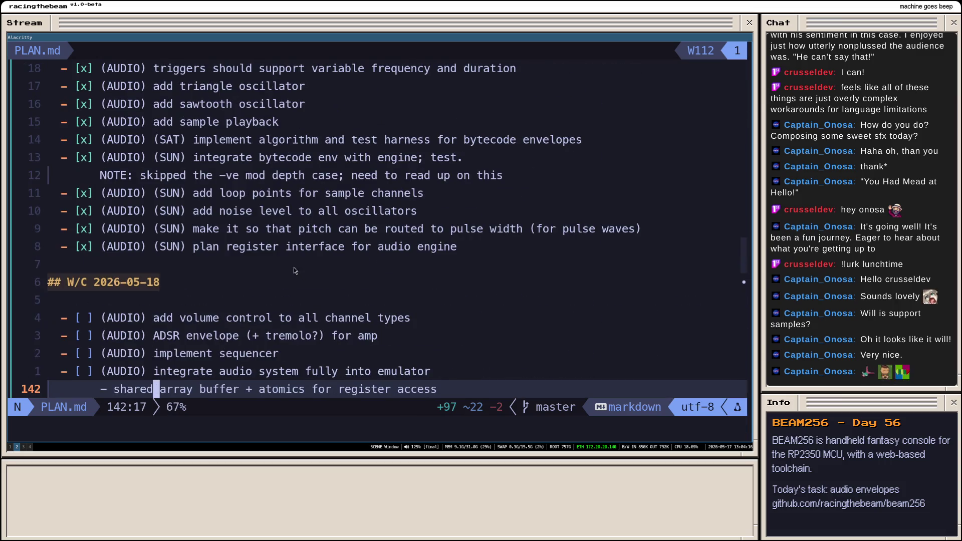
scroll(301, 264, "up", 3)
scroll(310, 248, "down", 3)
scroll(317, 256, "down", 3)
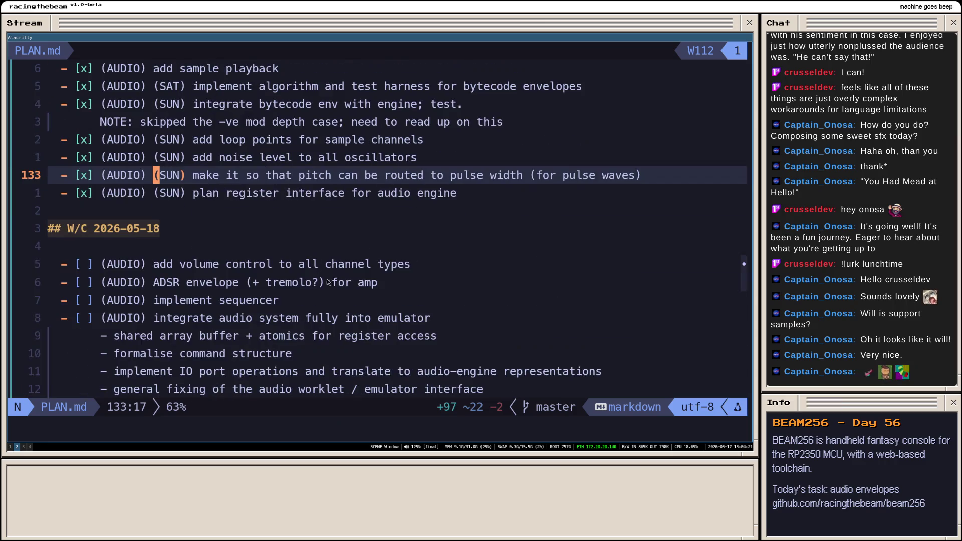